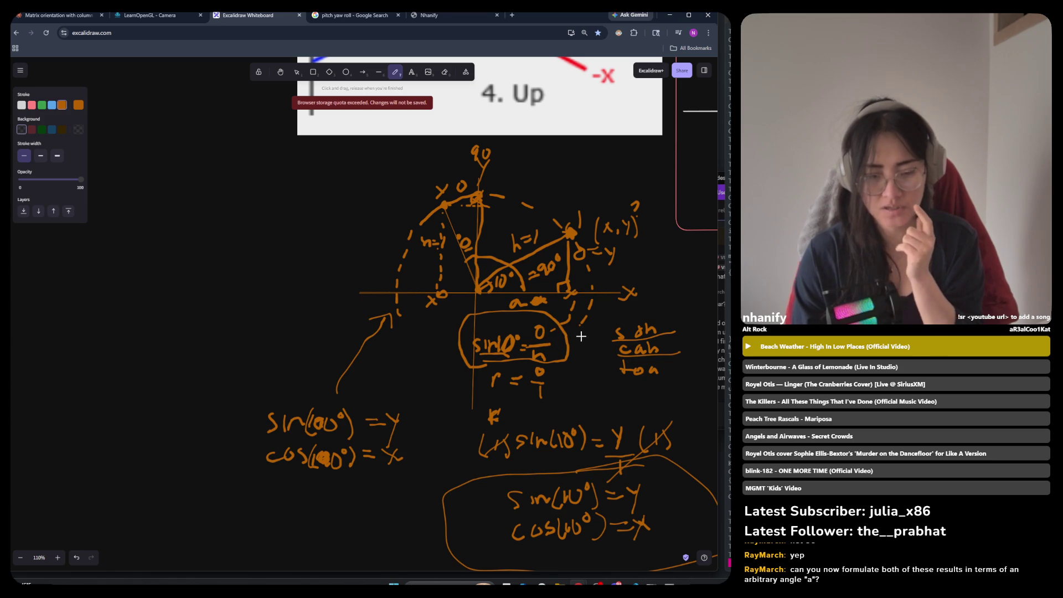
Write x over y beside the sine fraction.
drag(579, 330, 586, 336)
drag(585, 329, 590, 343)
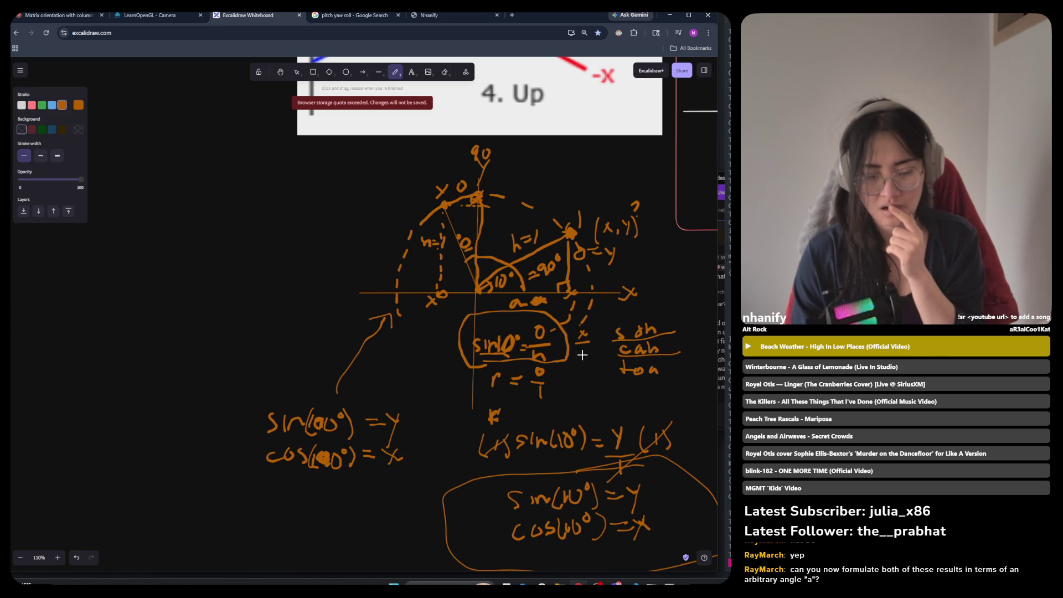
drag(578, 347, 576, 367)
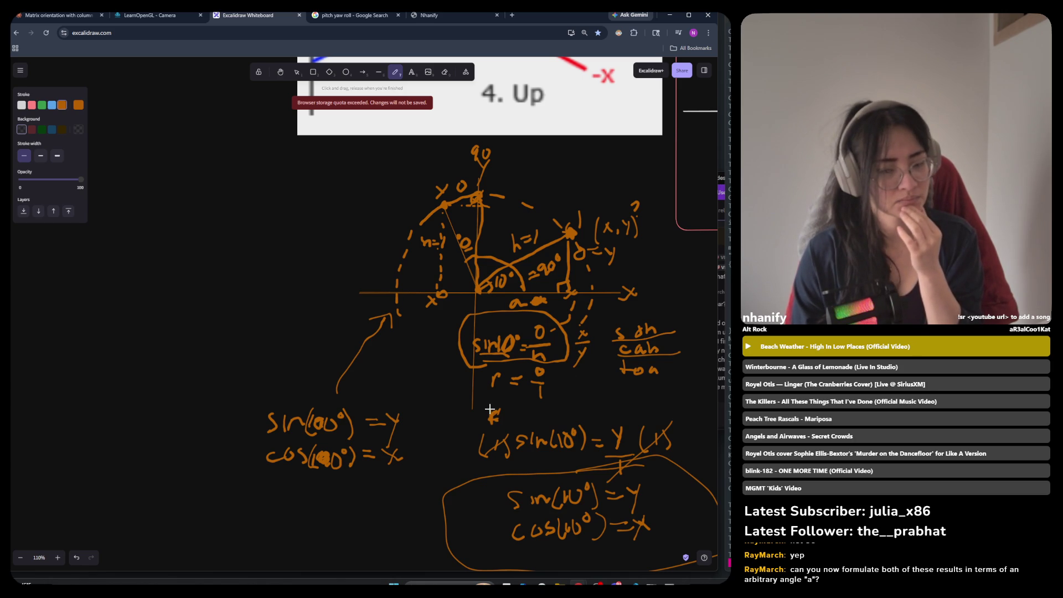
Sketch a quarter-circle on the left with axes, an arc, radii and grid lines.
mouse_move(193, 222)
mouse_down()
mouse_move(230, 237)
mouse_move(262, 288)
mouse_move(264, 323)
mouse_up()
mouse_move(194, 223)
mouse_down()
mouse_move(162, 214)
mouse_move(163, 330)
mouse_up()
mouse_move(73, 324)
mouse_down()
mouse_move(187, 331)
mouse_move(317, 319)
mouse_up()
drag(165, 332, 256, 283)
drag(168, 326, 242, 244)
drag(165, 330, 212, 228)
mouse_move(146, 228)
mouse_down()
mouse_move(211, 228)
mouse_move(212, 327)
mouse_up()
mouse_move(158, 246)
mouse_down()
mouse_move(238, 244)
mouse_move(244, 326)
mouse_up()
mouse_move(148, 293)
mouse_down()
mouse_move(261, 285)
mouse_move(260, 328)
mouse_up()
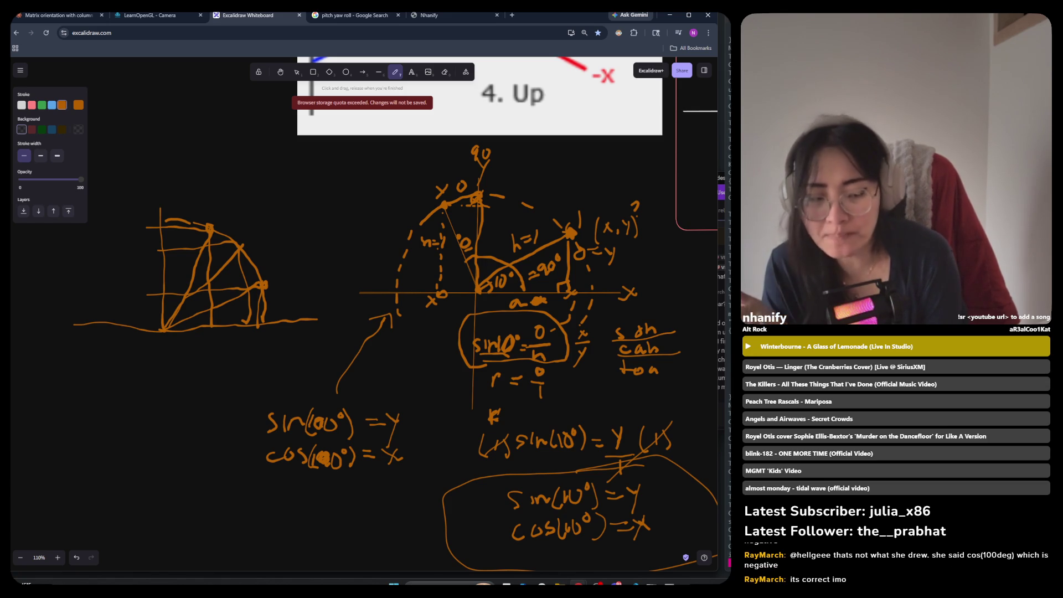
Underline the sin(90°)=y and cos(90°)=x equations in the lower-left example.
drag(256, 442, 360, 429)
drag(258, 473, 360, 478)
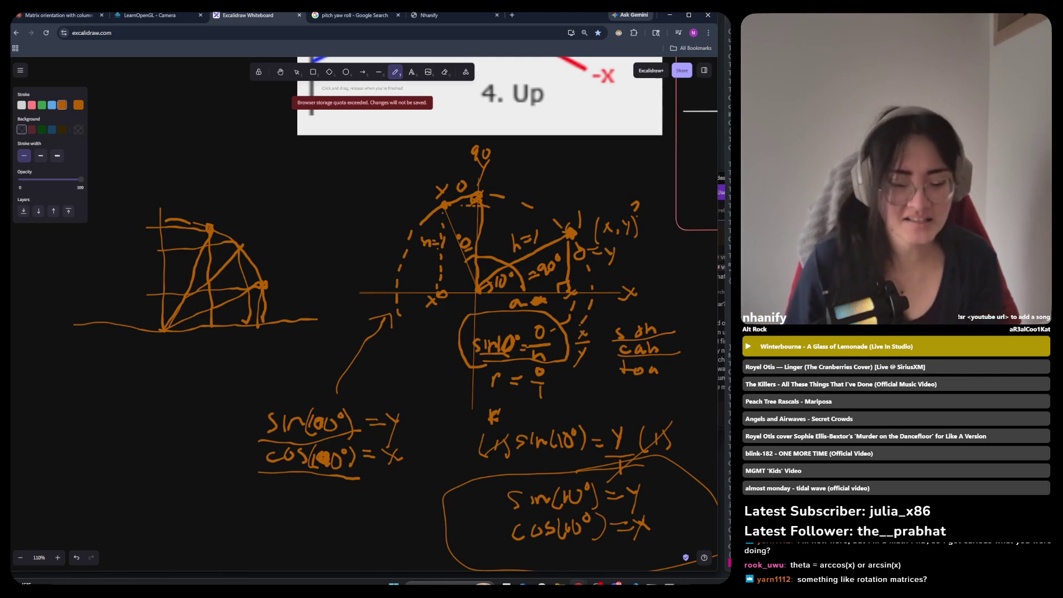
click(394, 585)
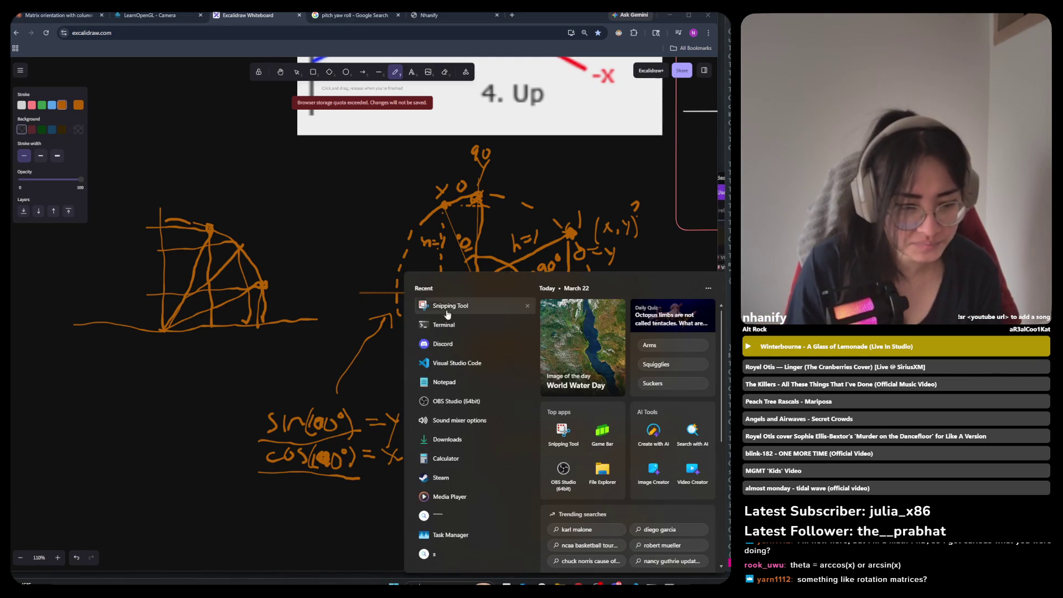
Launch Calculator via 'ca' search and place it, enlarged, over the drawing's centre.
text(ca)
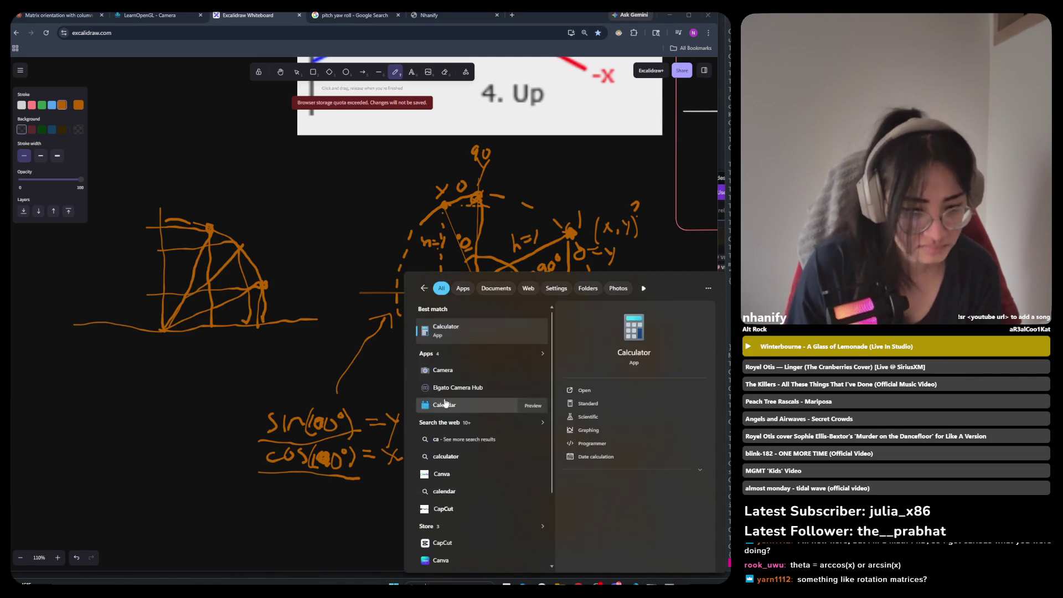
click(451, 332)
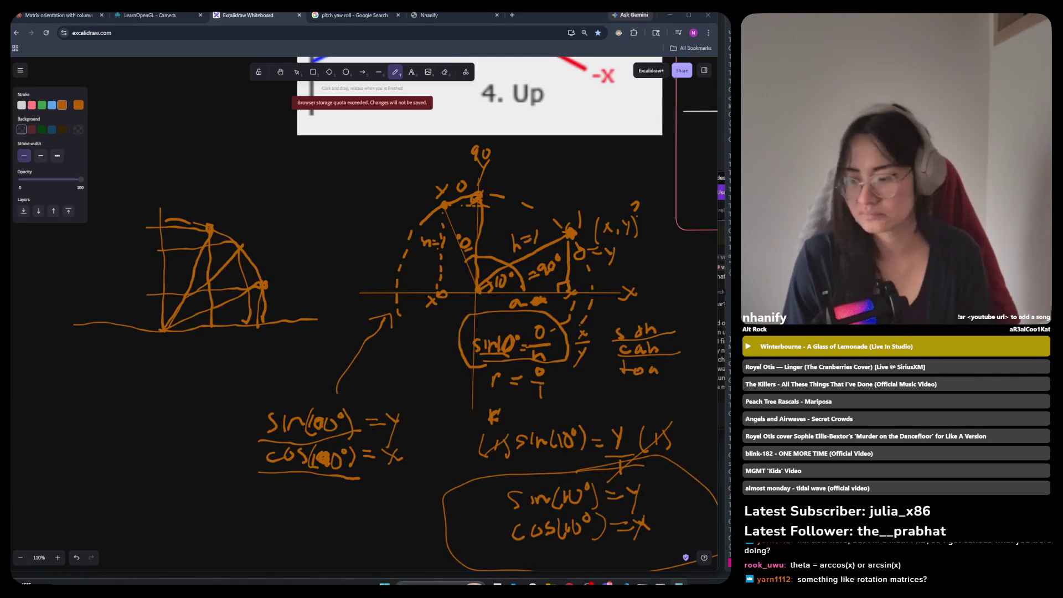
mouse_move(615, 349)
mouse_down()
mouse_move(345, 196)
mouse_move(548, 130)
mouse_move(554, 139)
mouse_up()
drag(640, 355, 685, 479)
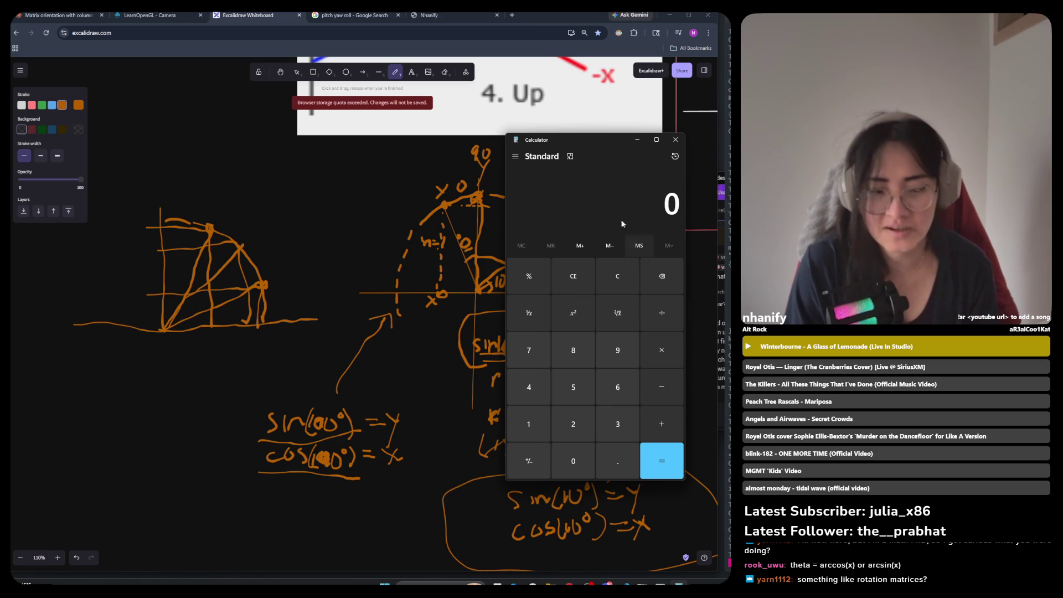
Switch Calculator to Scientific mode and widen it to show the History pane.
click(514, 157)
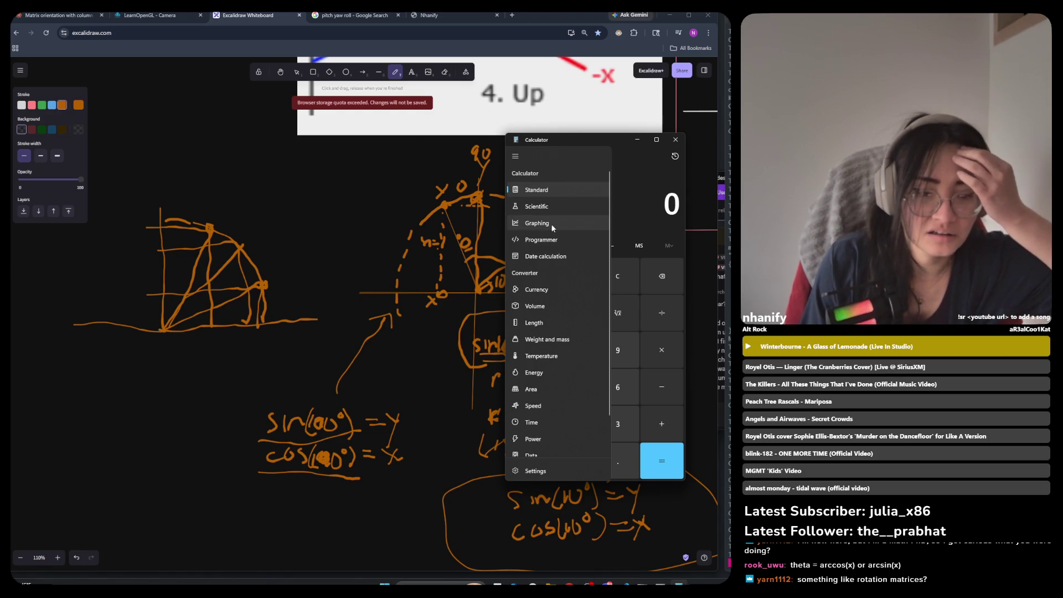
click(550, 203)
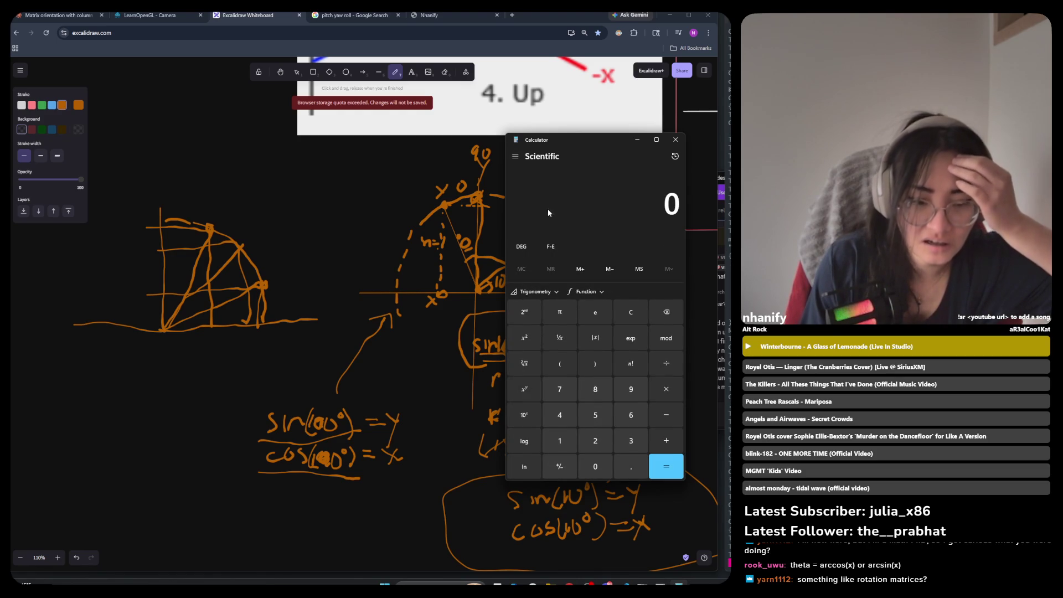
drag(506, 326, 410, 331)
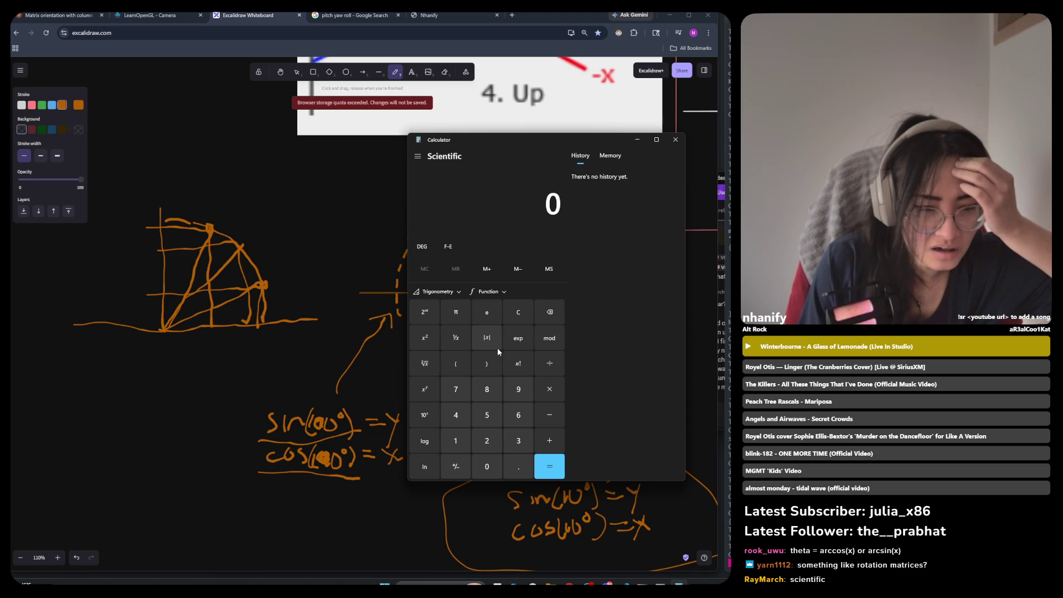
Compute sin(100°) in DEG mode, getting 0.98480775…, and move the calculator left.
click(445, 295)
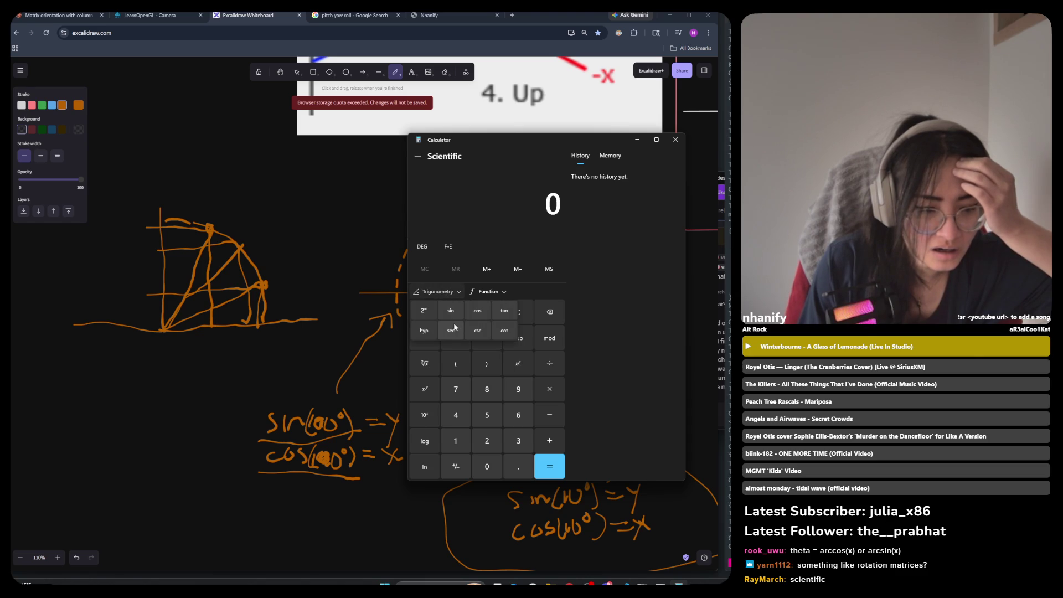
click(447, 312)
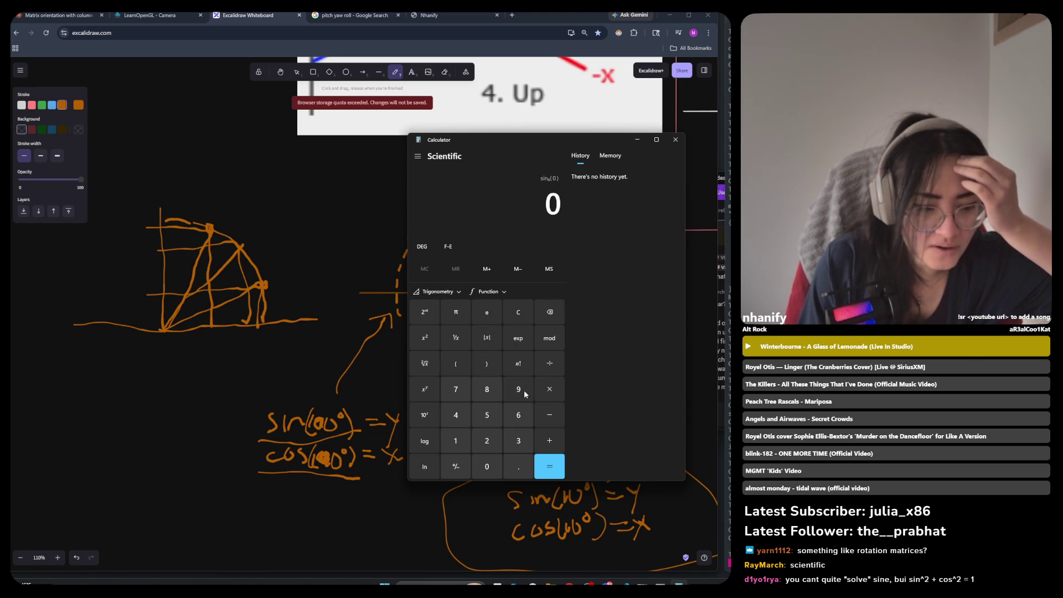
click(454, 440)
click(486, 470)
click(486, 469)
click(553, 473)
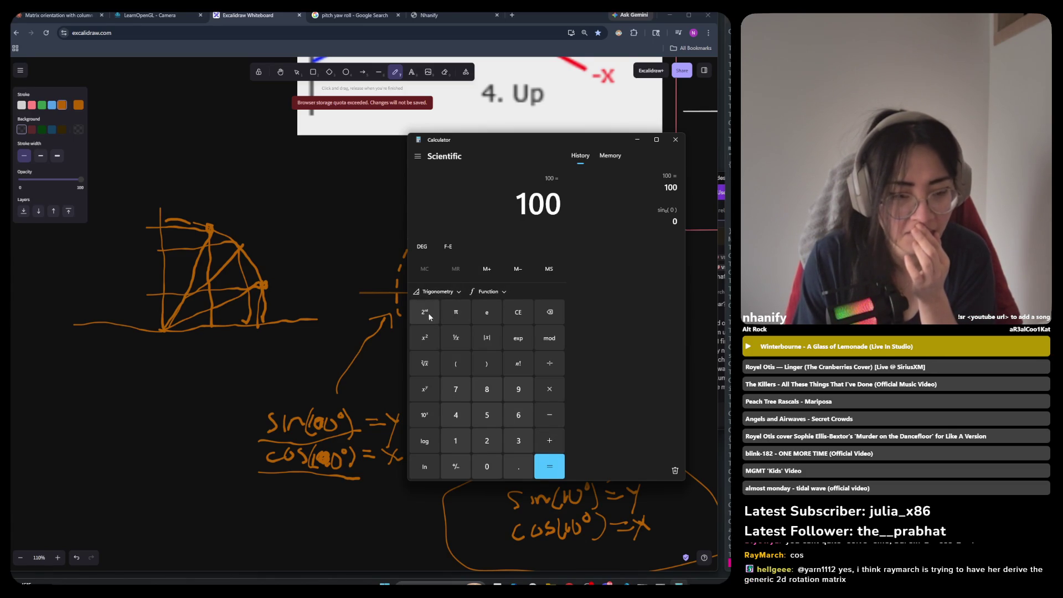
click(437, 291)
click(450, 312)
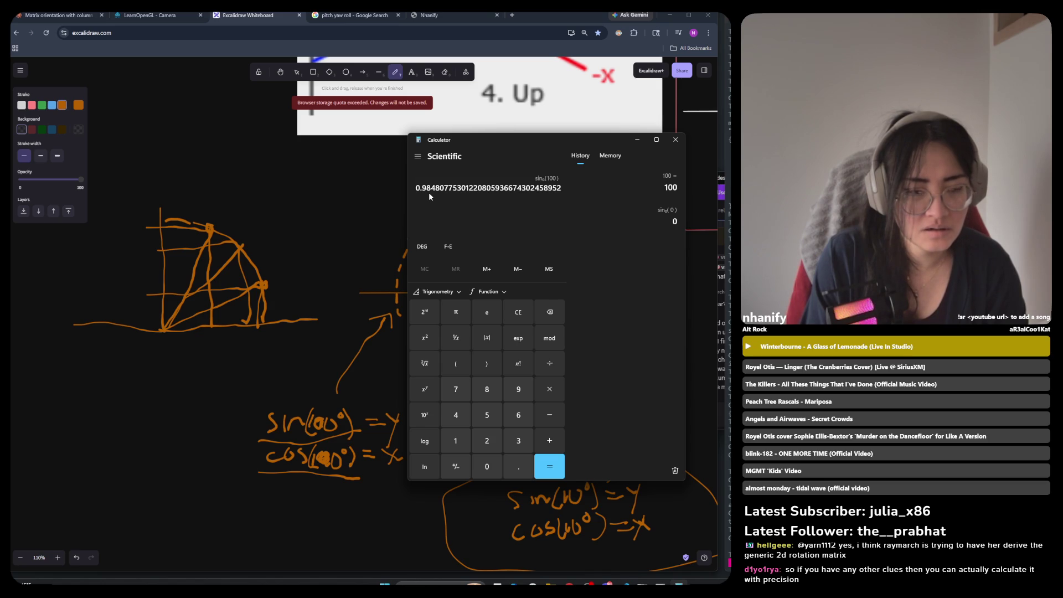
mouse_move(492, 140)
mouse_down()
mouse_move(81, 250)
mouse_move(207, 173)
mouse_move(211, 187)
mouse_move(201, 188)
mouse_move(264, 246)
mouse_up()
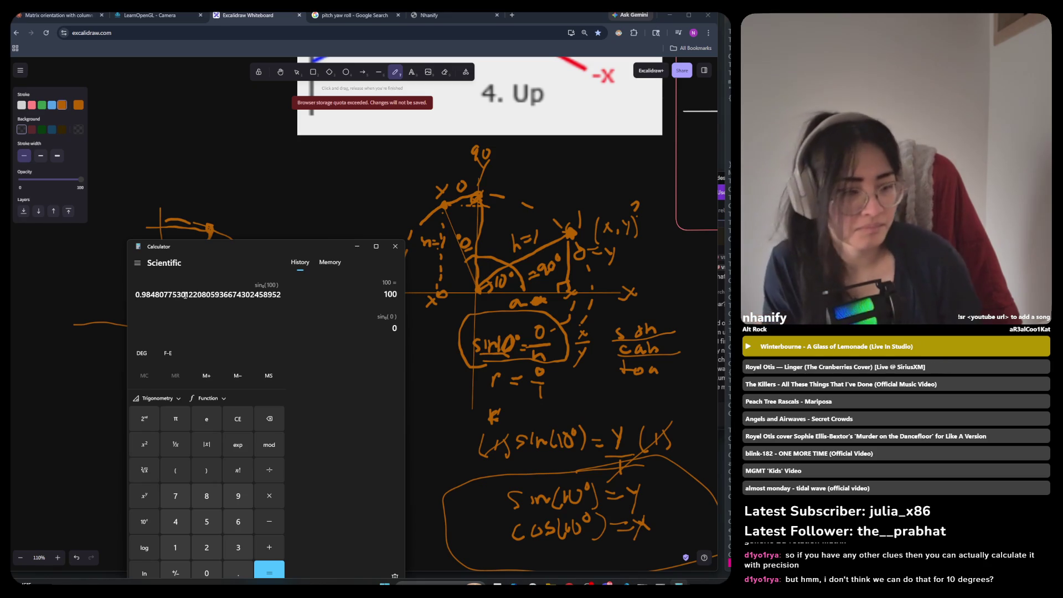
Move the calculator to the right side of the screen.
mouse_move(170, 247)
mouse_down()
mouse_move(517, 246)
mouse_move(599, 226)
mouse_move(311, 158)
mouse_up()
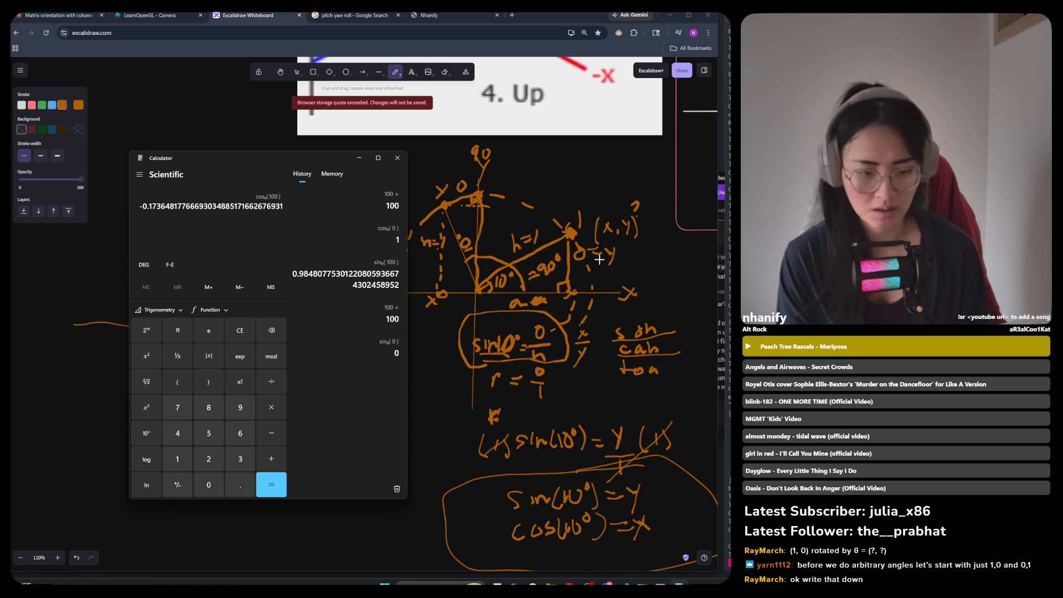
ctrl+scroll(598, 235, down, 5)
Handwrite '(x,y) →' below the circled equations, redoing misplaced strokes with undo.
ctrl+scroll(599, 344, up, 4)
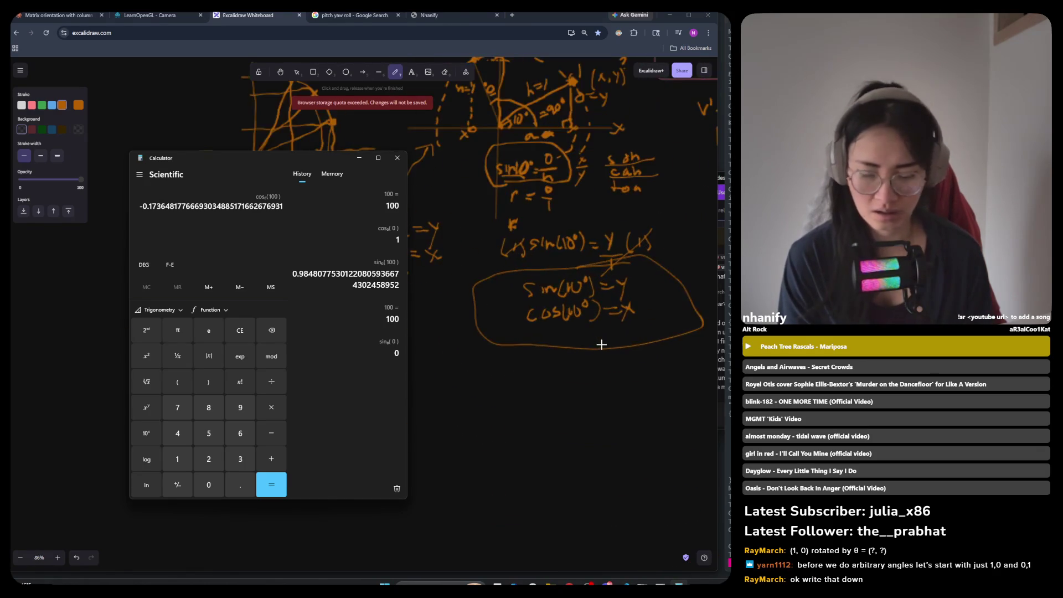
mouse_move(521, 363)
mouse_down()
mouse_move(510, 403)
mouse_move(524, 414)
mouse_up()
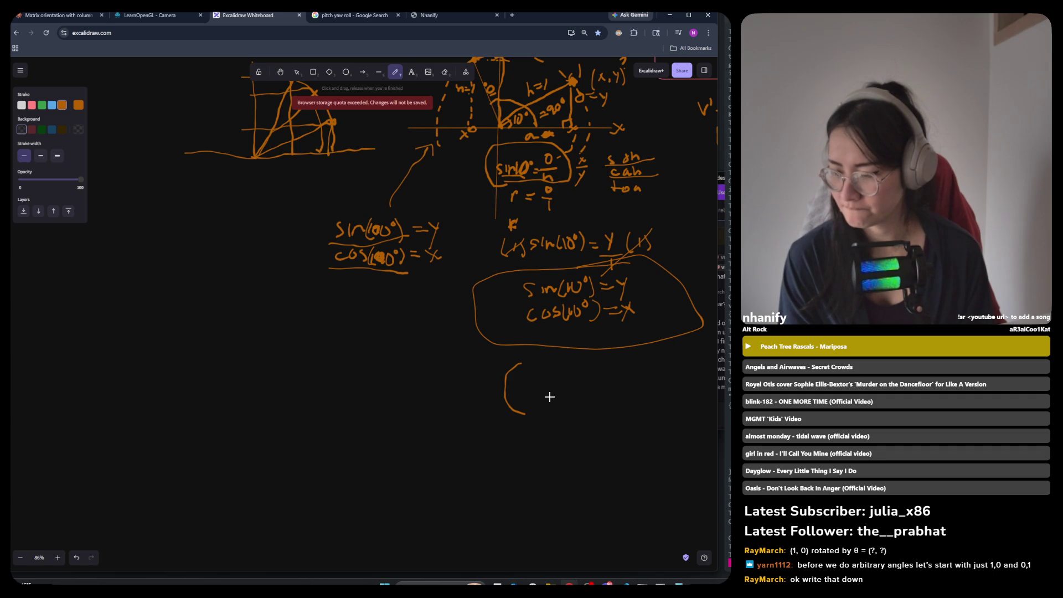
drag(543, 386, 560, 400)
key(ctrl+z)
key(ctrl+z)
mouse_move(448, 401)
mouse_down()
mouse_move(437, 406)
mouse_move(432, 441)
mouse_up()
mouse_move(452, 428)
mouse_down()
mouse_move(457, 446)
mouse_move(488, 440)
mouse_up()
key(ctrl+z)
key(ctrl+z)
key(ctrl+z)
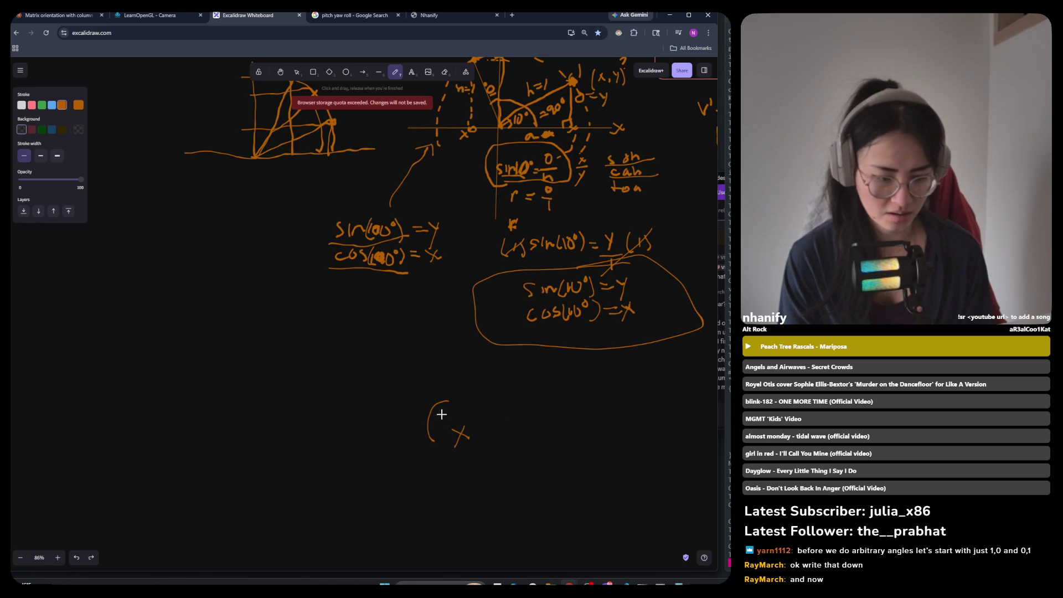
mouse_move(440, 397)
mouse_down()
mouse_move(437, 429)
mouse_move(483, 425)
mouse_up()
drag(490, 413, 480, 440)
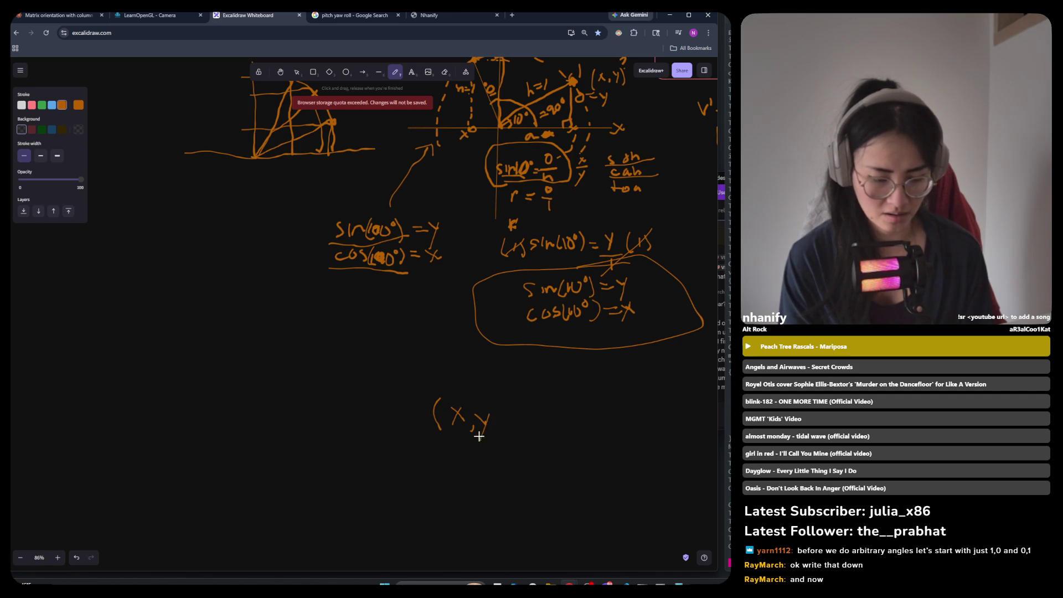
mouse_move(498, 396)
mouse_down()
mouse_move(503, 425)
mouse_move(551, 419)
mouse_move(541, 428)
mouse_up()
mouse_move(577, 392)
mouse_down()
mouse_move(570, 431)
mouse_move(611, 409)
mouse_move(618, 423)
mouse_up()
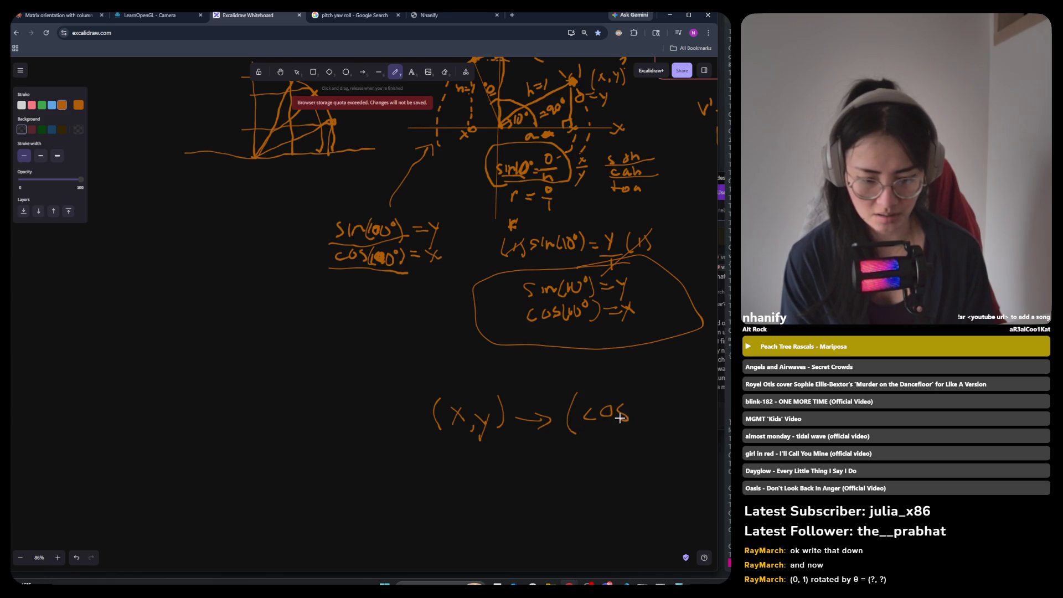
Complete the pair '(cos(θ), sin(θ))', undoing a stray bracket after cos.
scroll(601, 413, right, 2)
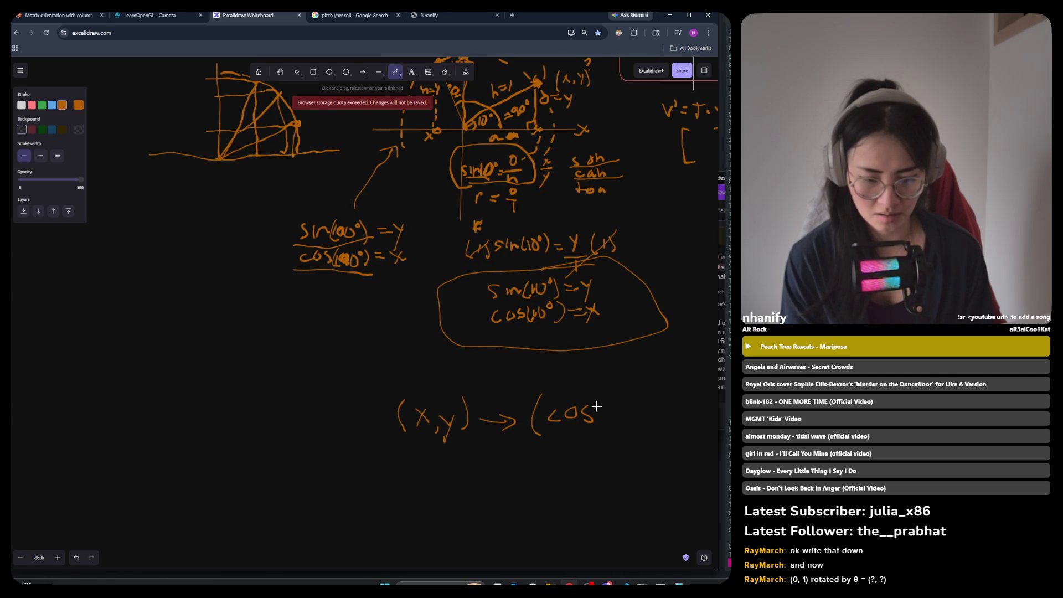
mouse_move(605, 398)
mouse_down()
mouse_move(597, 424)
mouse_move(622, 417)
mouse_up()
key(ctrl+z)
scroll(610, 410, up, 2)
scroll(653, 404, down, 3)
scroll(614, 401, up, 2)
mouse_move(616, 406)
mouse_down()
mouse_move(612, 424)
mouse_move(604, 418)
mouse_move(622, 410)
mouse_move(612, 421)
mouse_move(632, 427)
mouse_up()
drag(631, 379, 638, 435)
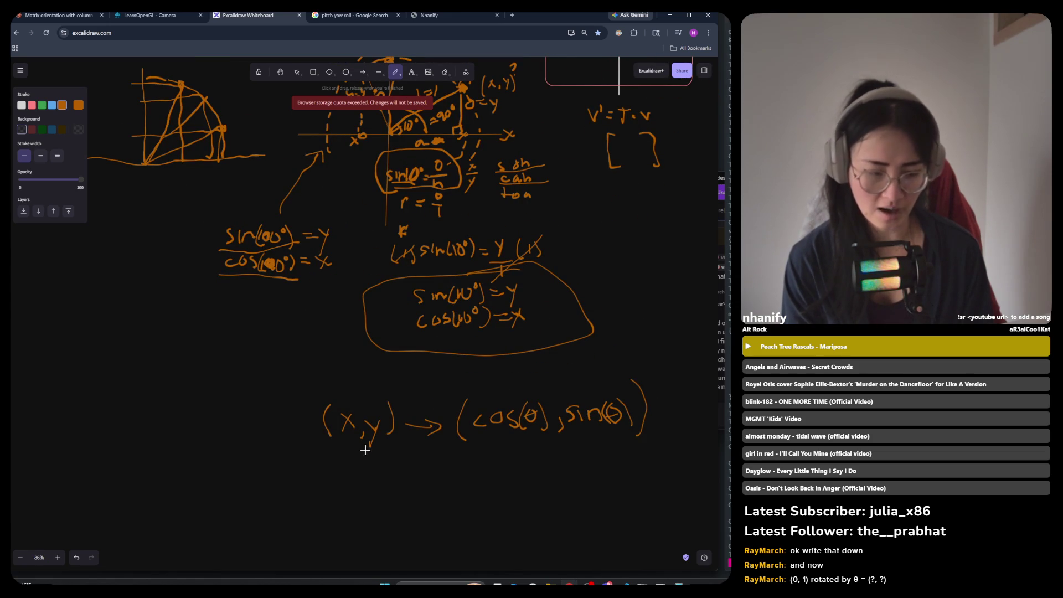
scroll(687, 437, up, 2)
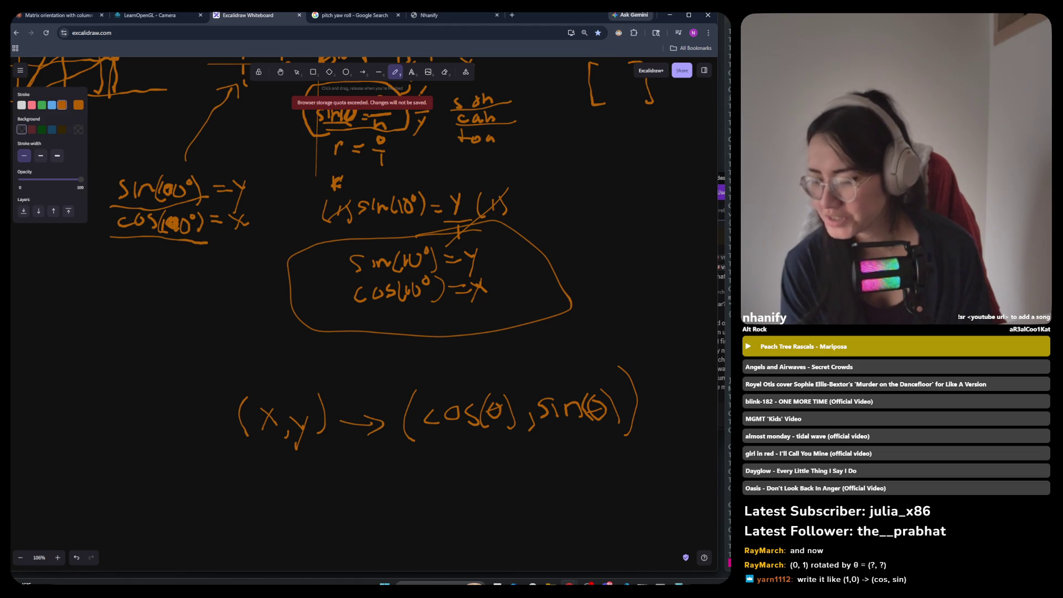
ctrl+scroll(476, 344, down, 5)
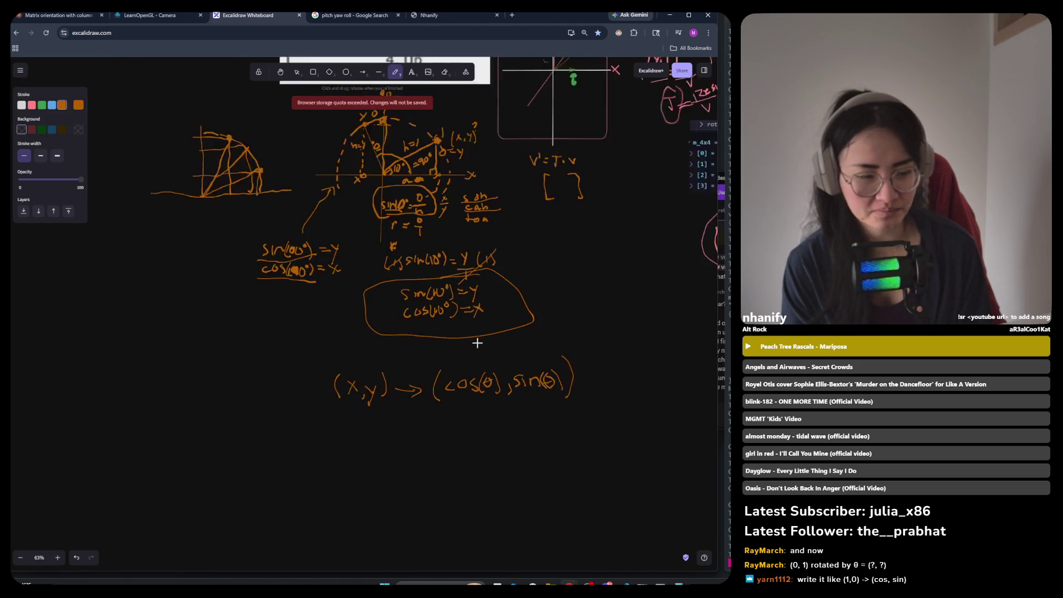
ctrl+scroll(443, 180, up, 2)
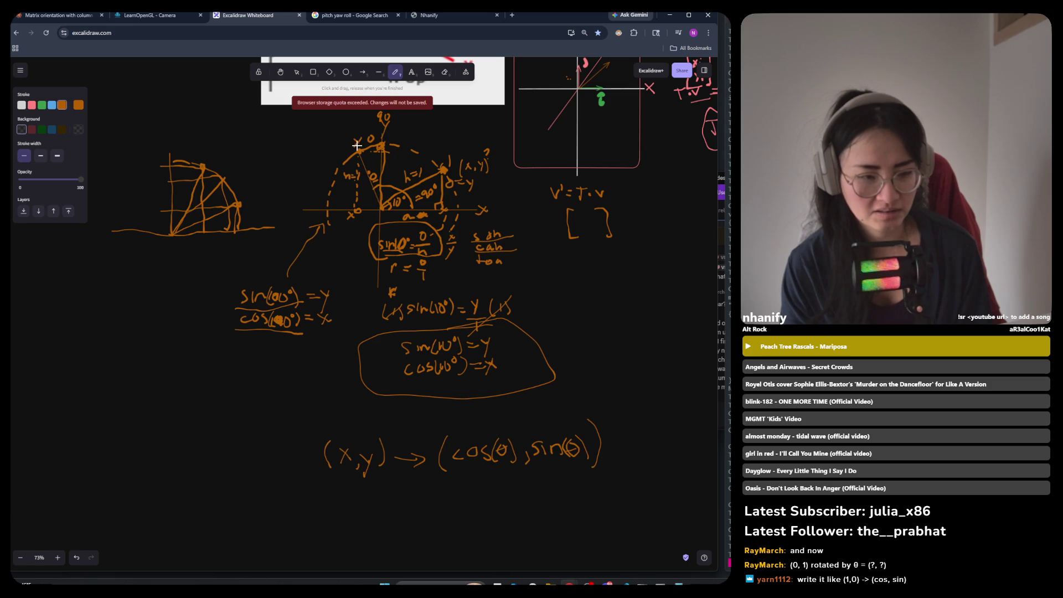
ctrl+scroll(613, 506, up, 1)
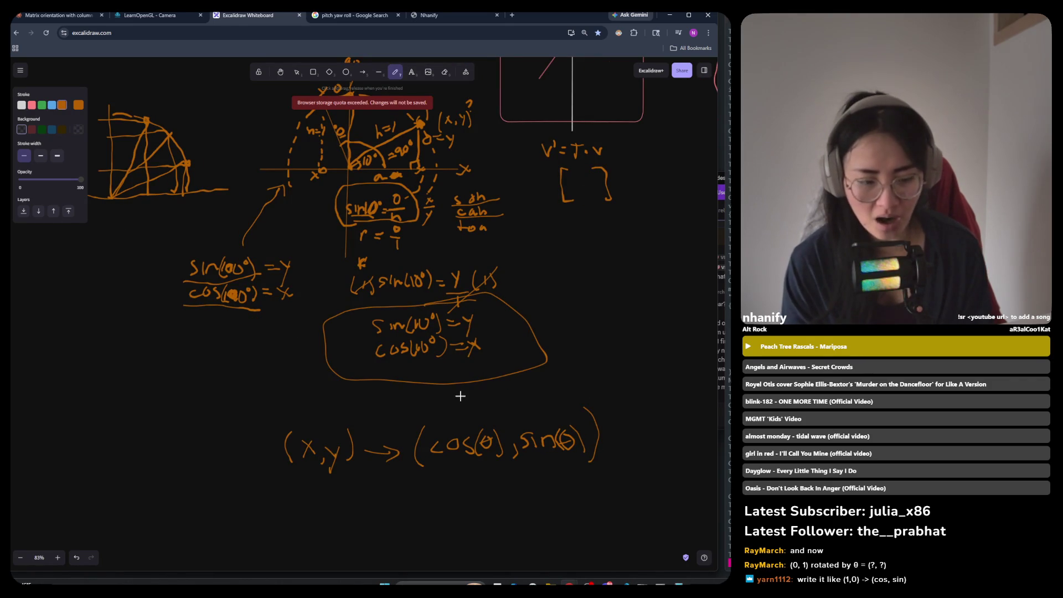
mouse_move(465, 401)
mouse_down()
mouse_move(480, 423)
mouse_move(485, 410)
mouse_move(565, 423)
mouse_move(570, 411)
mouse_up()
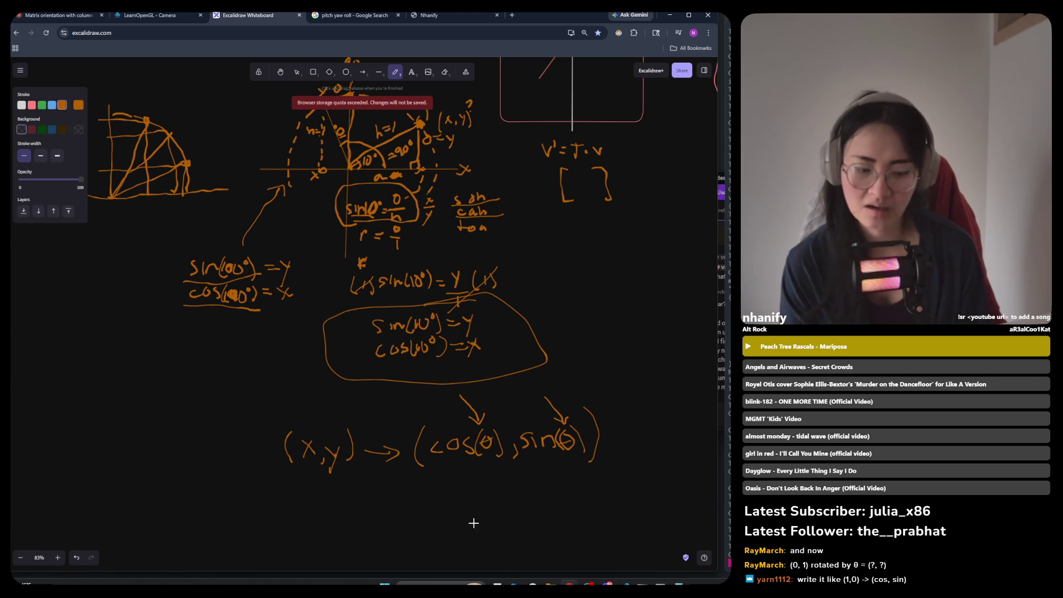
Sketch a circle below the (x,y) → (cos(θ), sin(θ)) mapping.
scroll(498, 502, down, 3)
scroll(501, 502, up, 2)
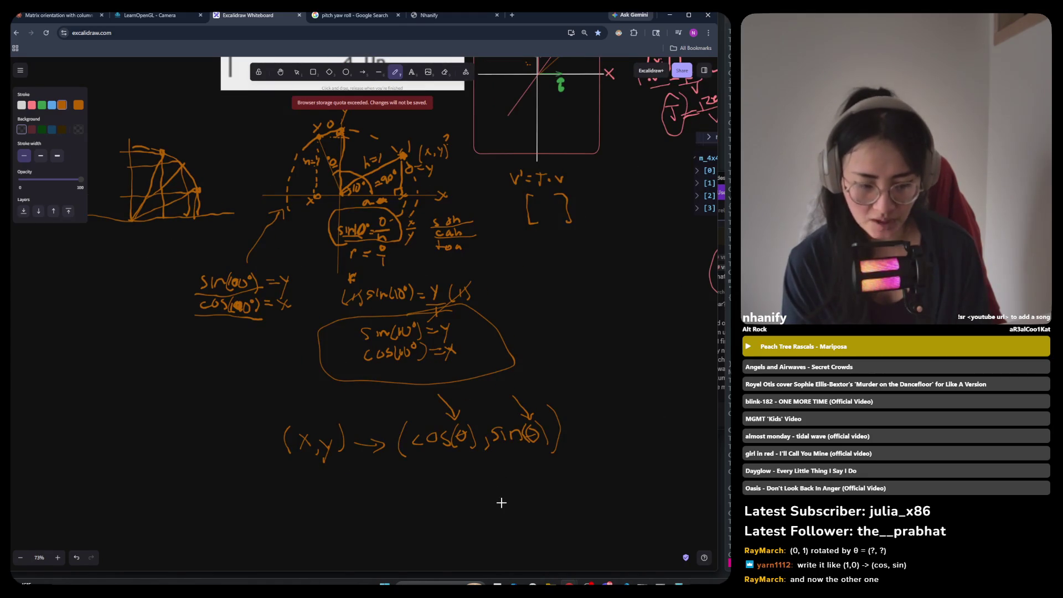
scroll(551, 373, down, 3)
mouse_move(467, 447)
mouse_down()
mouse_move(425, 413)
mouse_move(352, 494)
mouse_move(422, 537)
mouse_move(470, 501)
mouse_move(468, 456)
mouse_up()
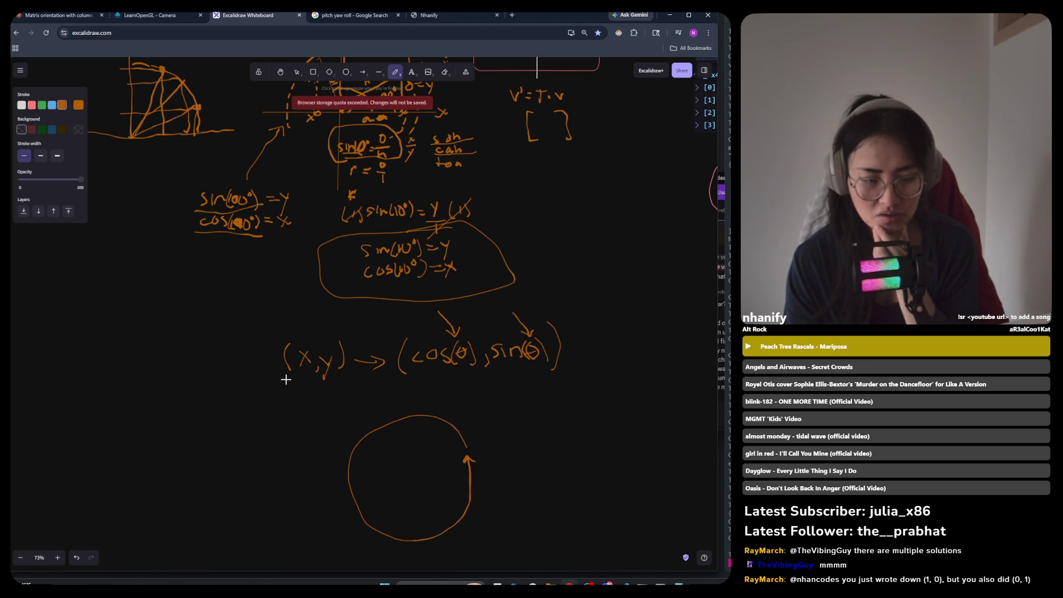
scroll(286, 382, up, 3)
scroll(286, 385, down, 1)
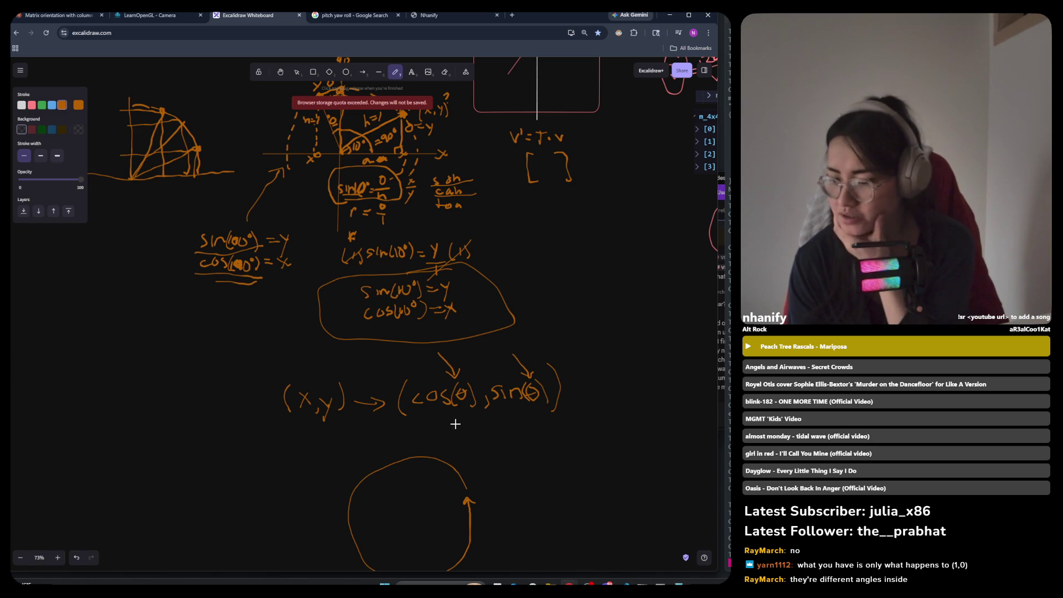
scroll(455, 426, up, 2)
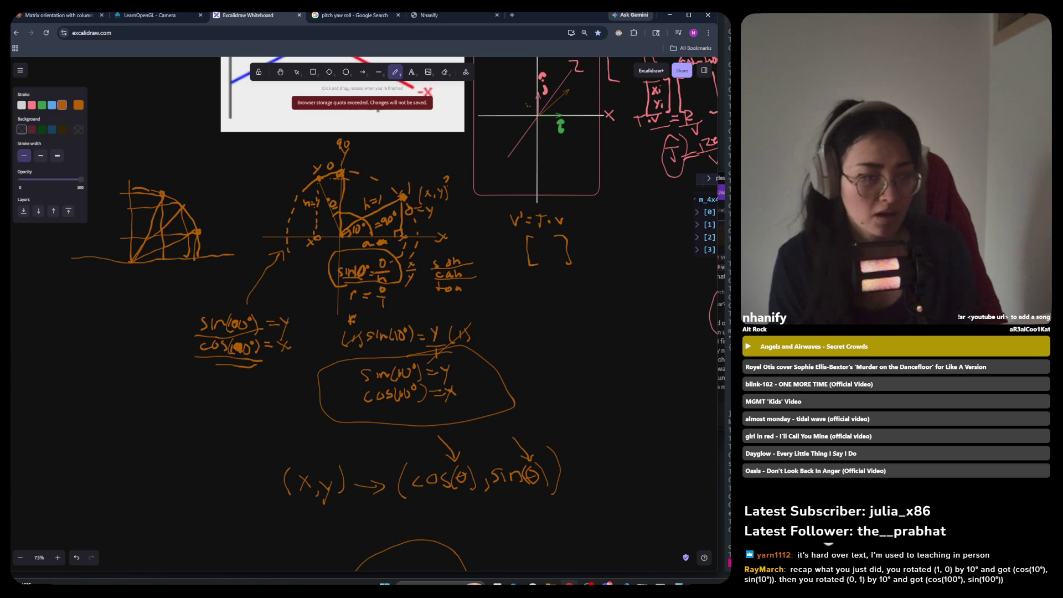
scroll(225, 342, up, 3)
Scroll the canvas to review the (x,y) → (cos θ, sin θ) mapping and circle sketch.
scroll(227, 341, up, 1)
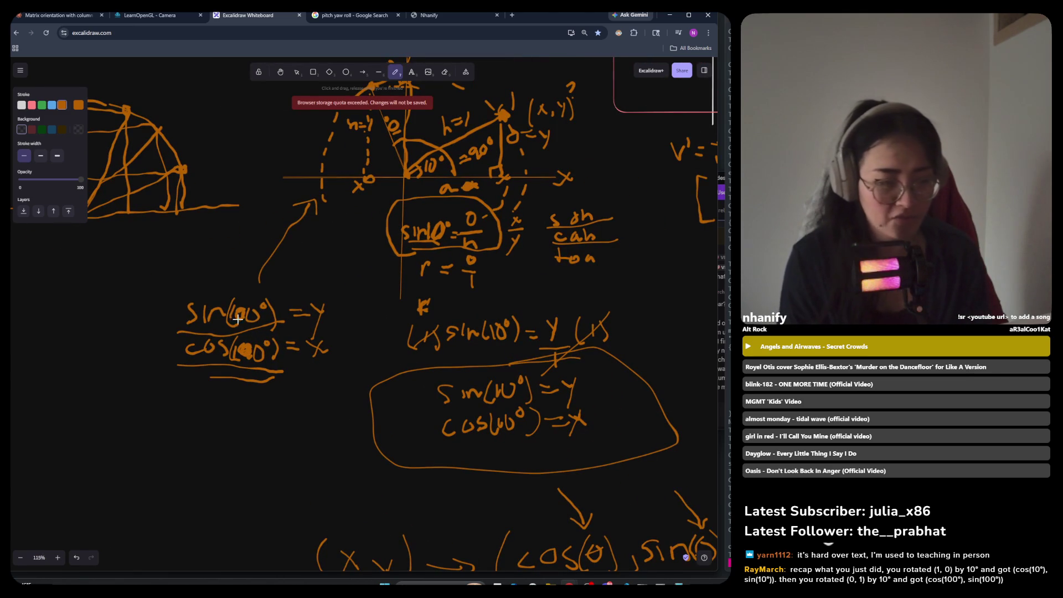
scroll(246, 311, up, 1)
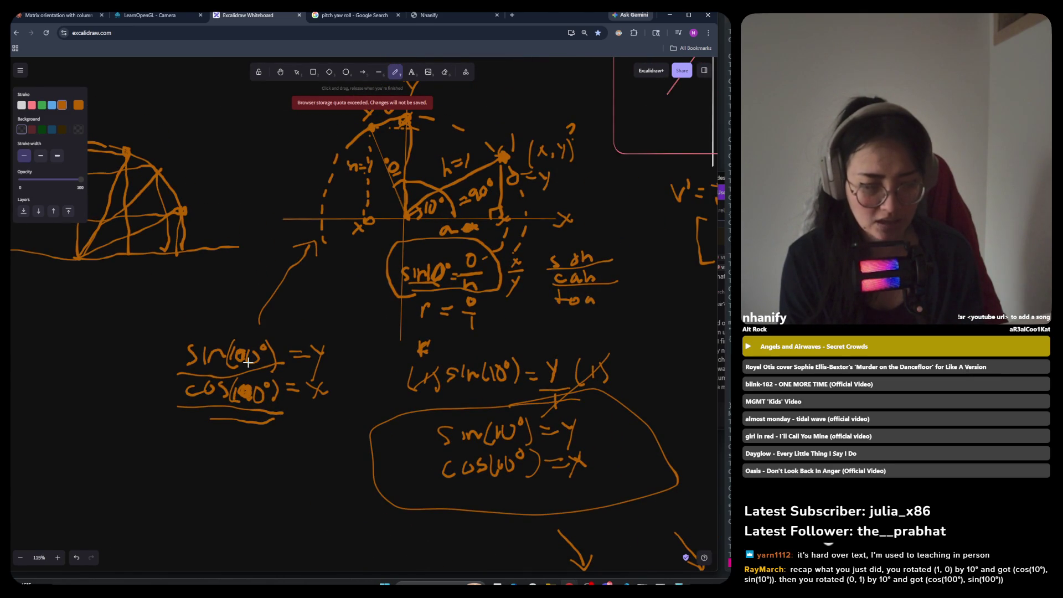
scroll(248, 363, down, 3)
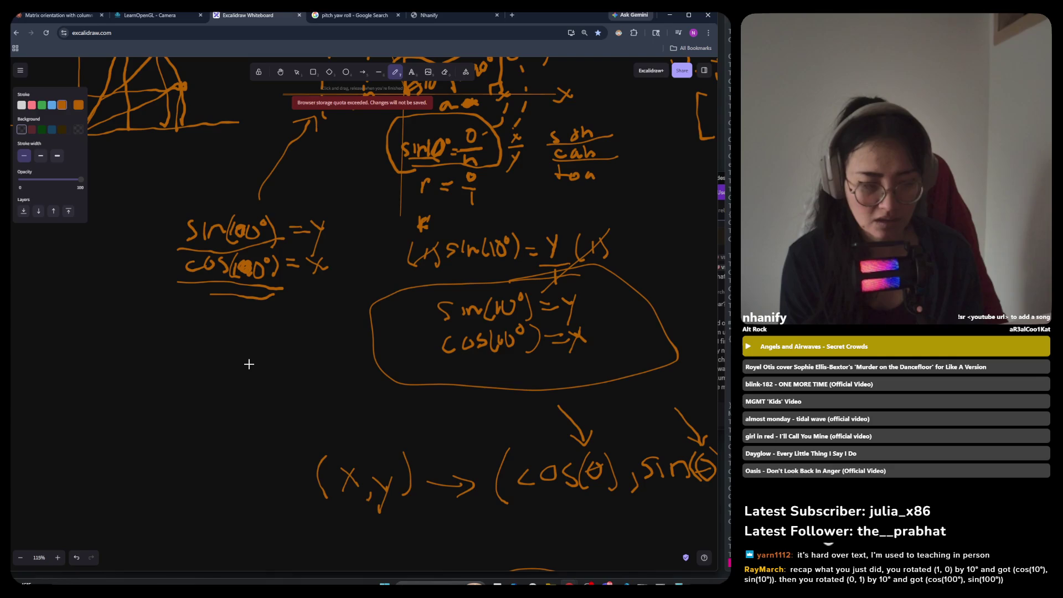
scroll(249, 364, down, 3)
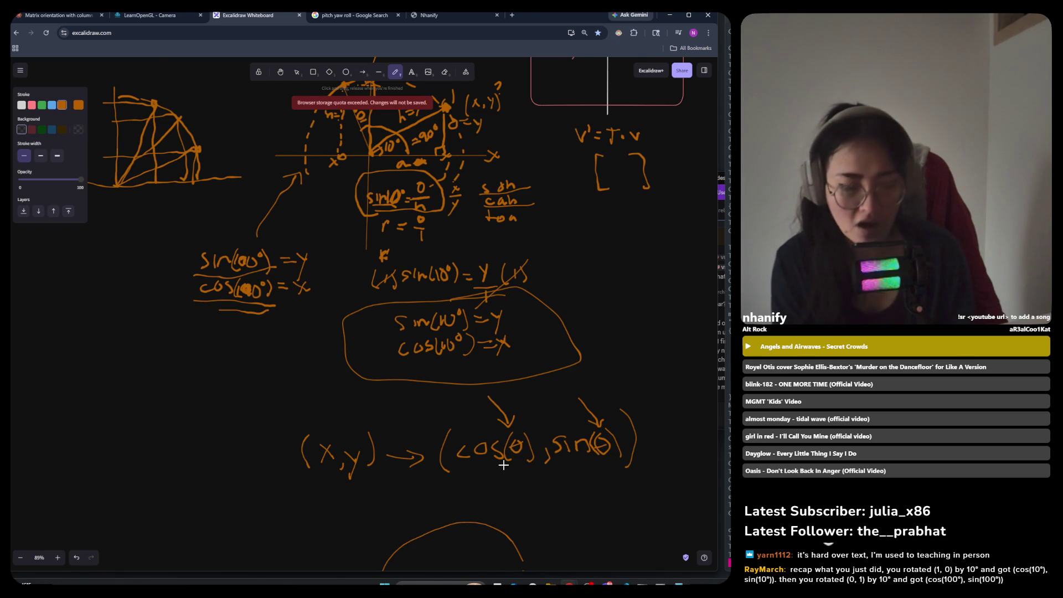
scroll(504, 465, down, 2)
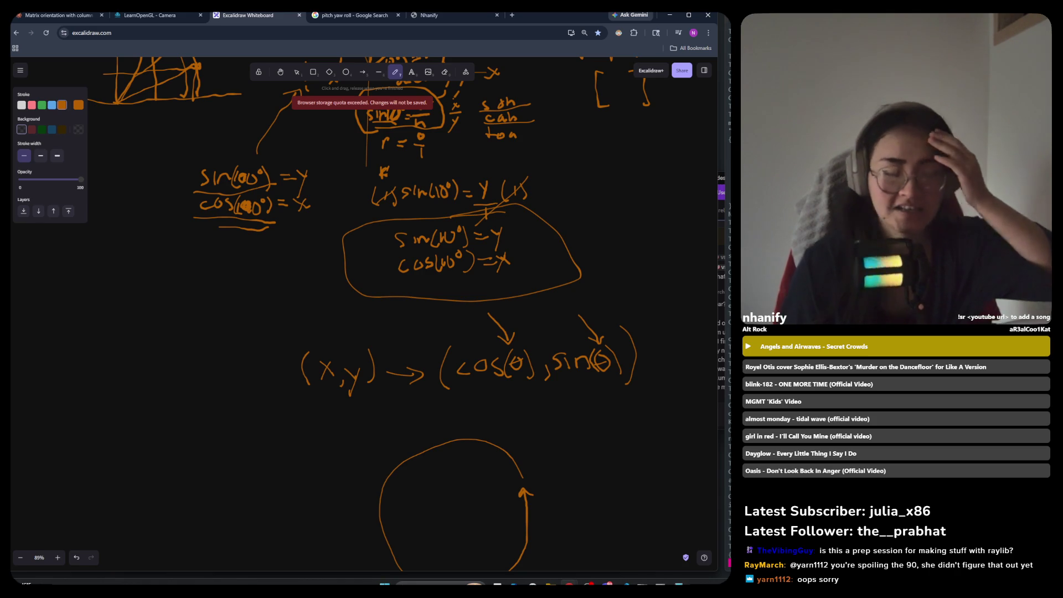
click(298, 78)
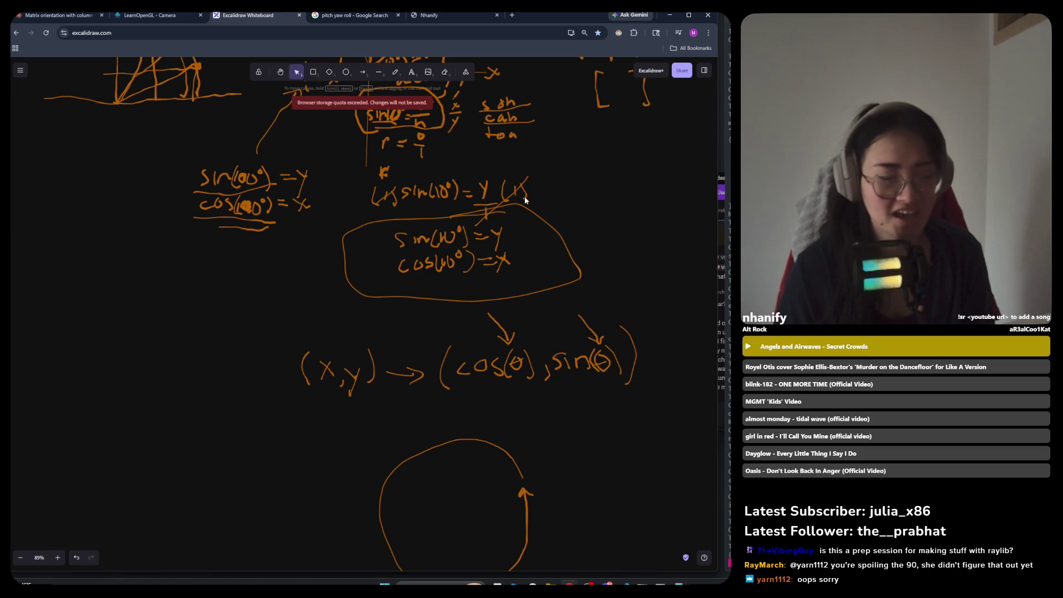
Box-select the (x,y) → (cos θ, sin θ) line and drag it up and left.
scroll(638, 343, down, 2)
mouse_move(654, 320)
mouse_down()
mouse_move(373, 411)
mouse_move(295, 411)
mouse_up()
drag(522, 345, 360, 335)
click(363, 387)
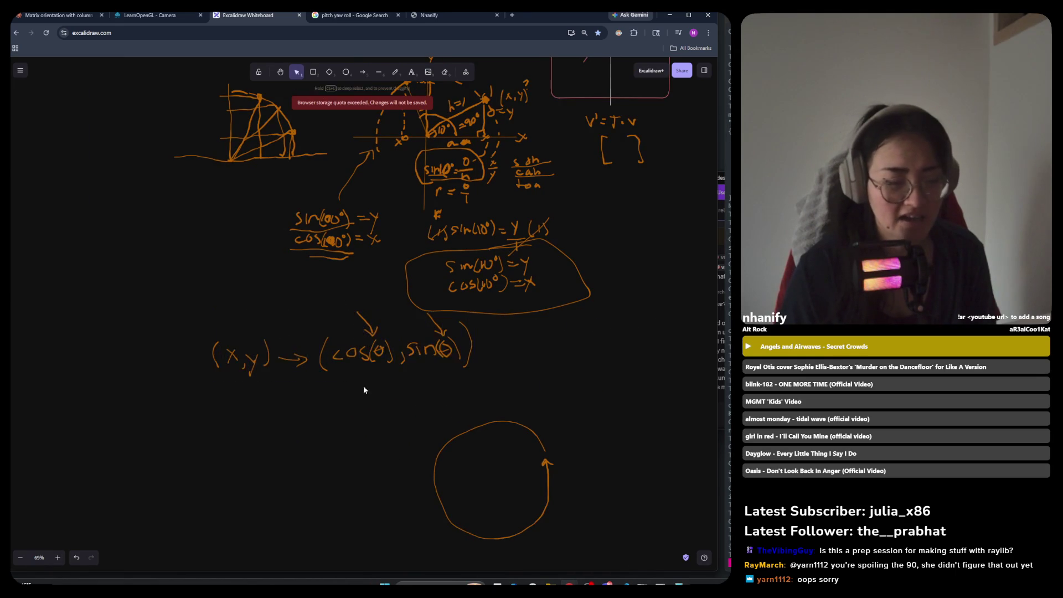
scroll(239, 361, up, 3)
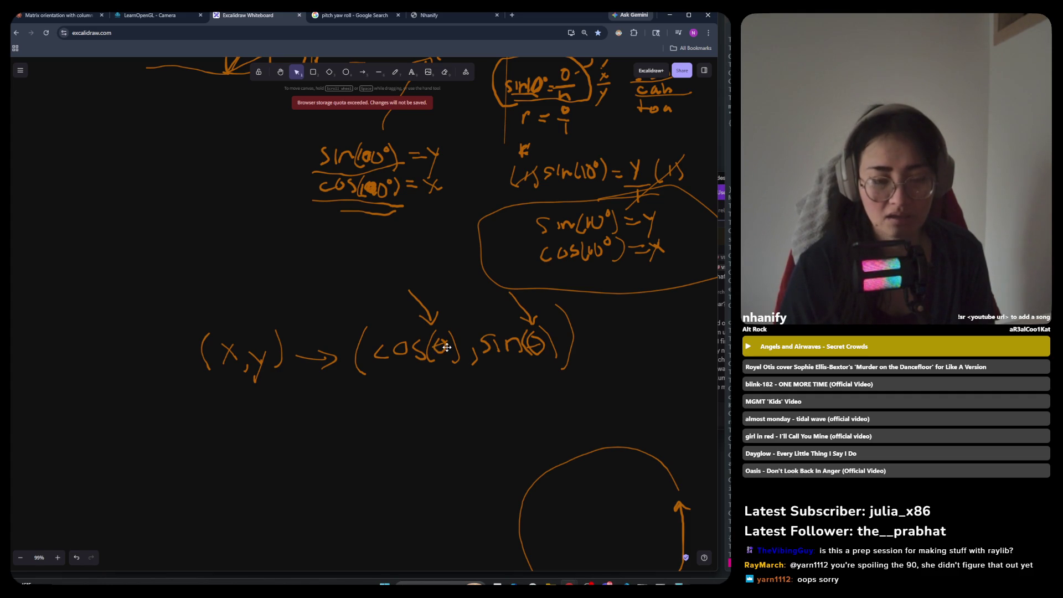
click(395, 72)
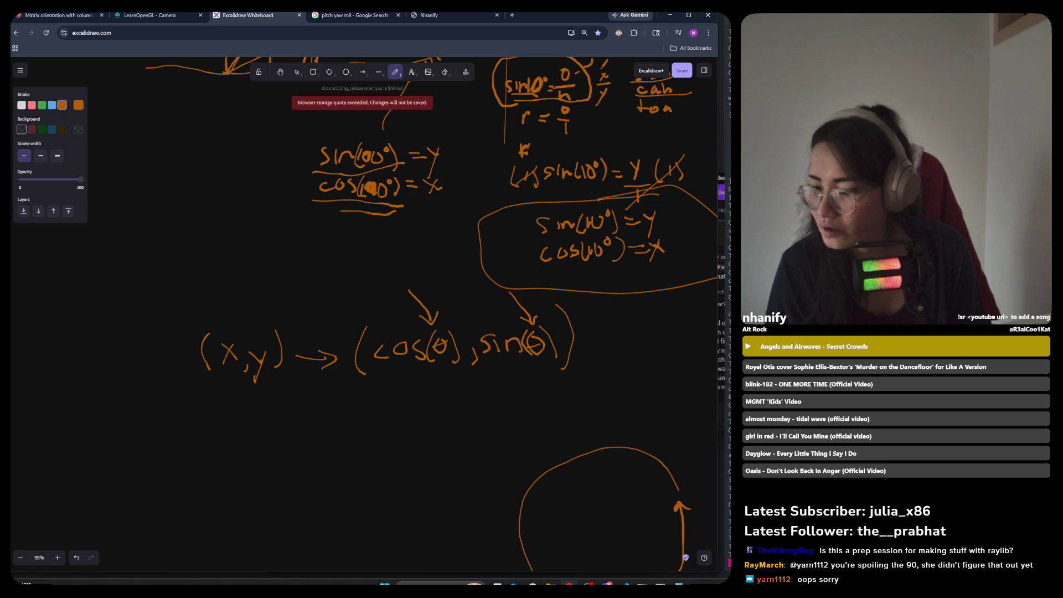
mouse_move(225, 412)
mouse_down()
mouse_move(216, 432)
mouse_move(227, 427)
mouse_move(194, 449)
mouse_up()
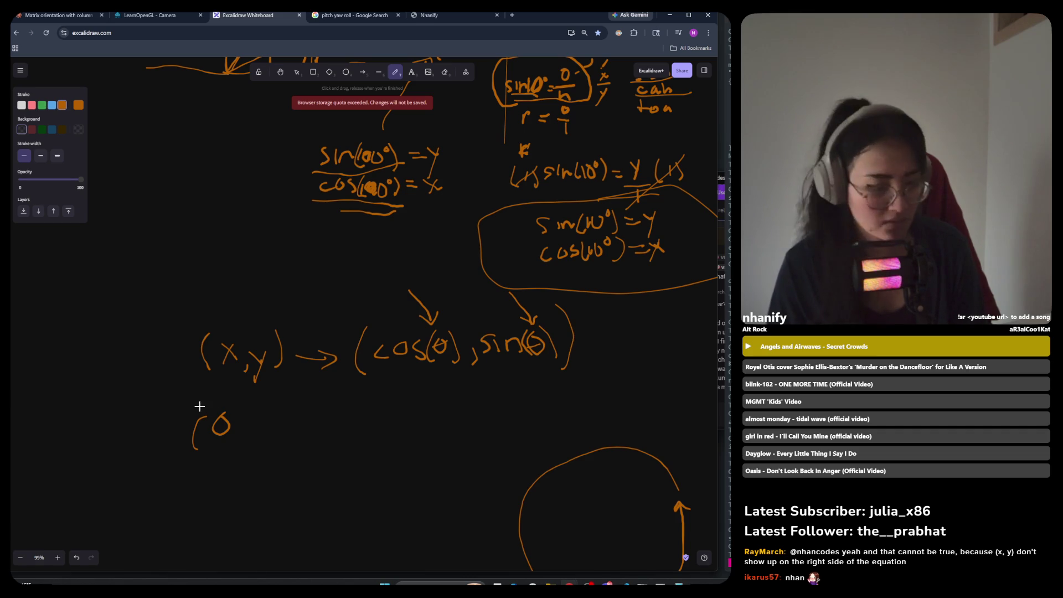
key(ctrl+z)
key(ctrl+z)
drag(213, 409, 196, 441)
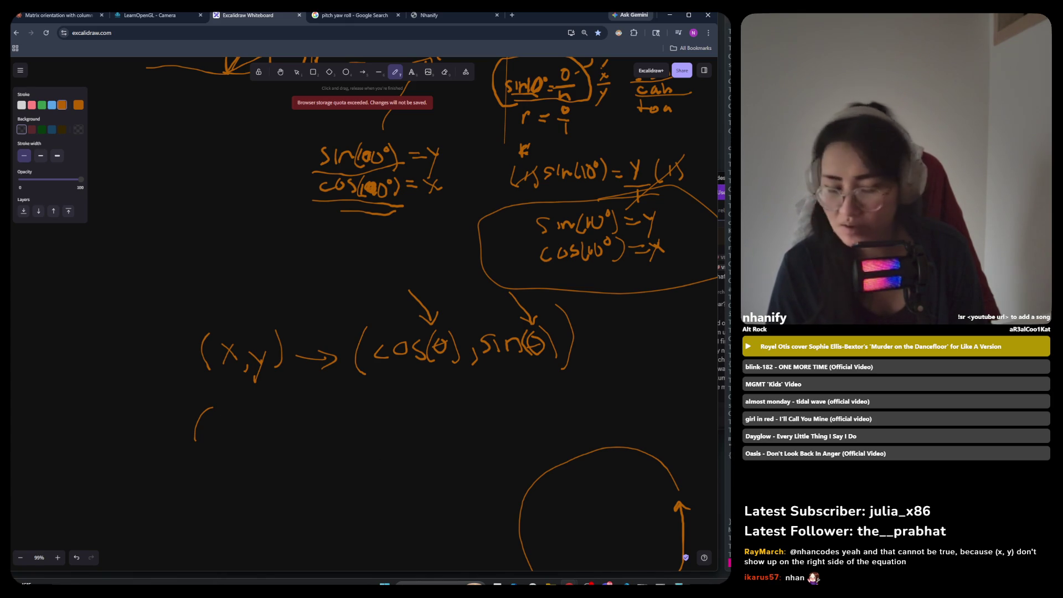
key(ctrl+z)
drag(219, 410, 218, 415)
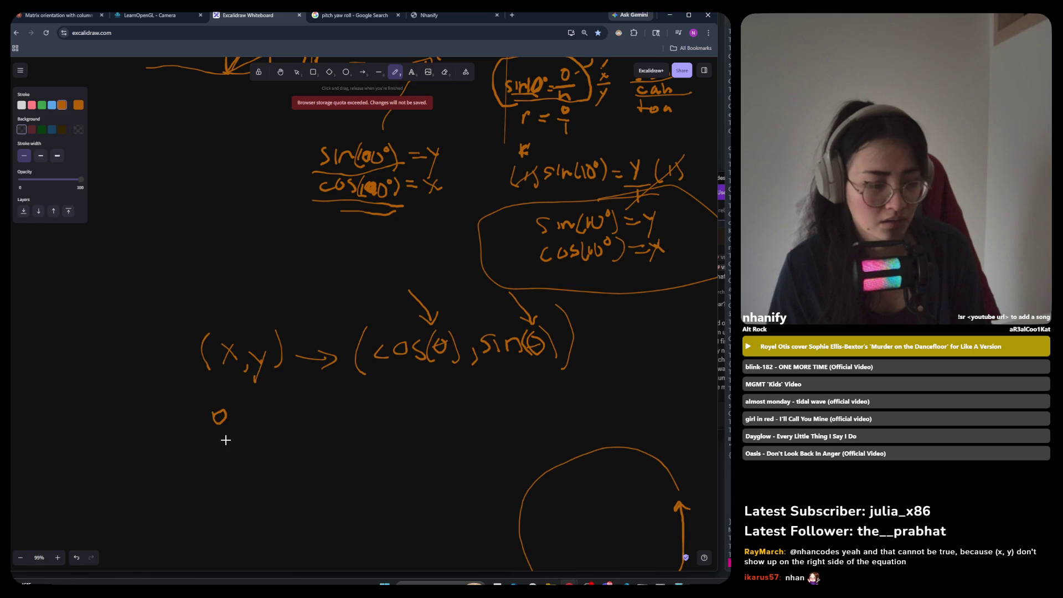
key(ctrl+z)
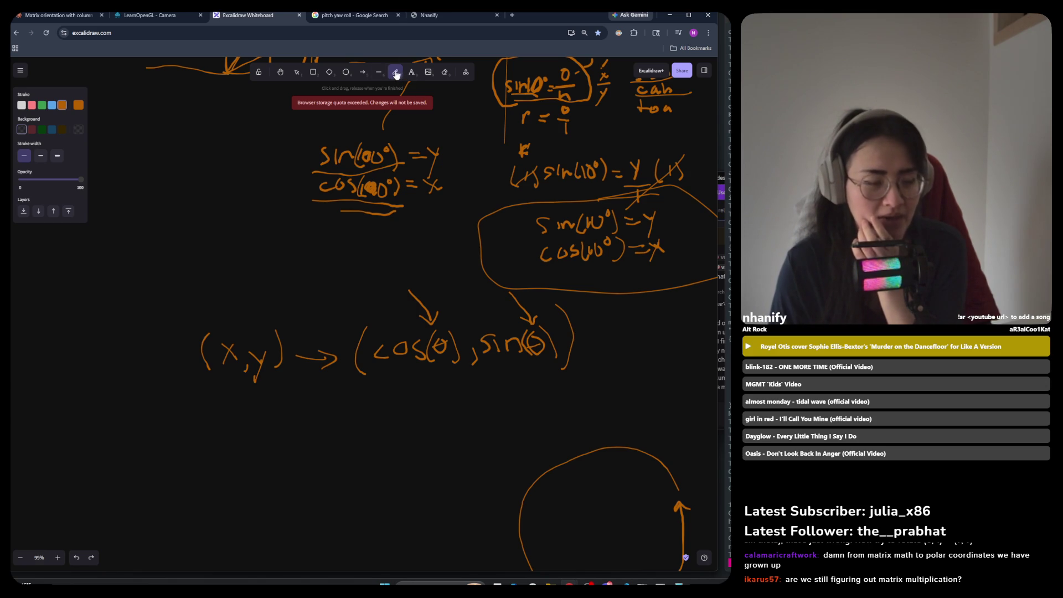
Handwrite @(1,0) 10° → cos(10°) under the mapping, redrawing a misdrawn closing parenthesis.
drag(204, 408, 204, 435)
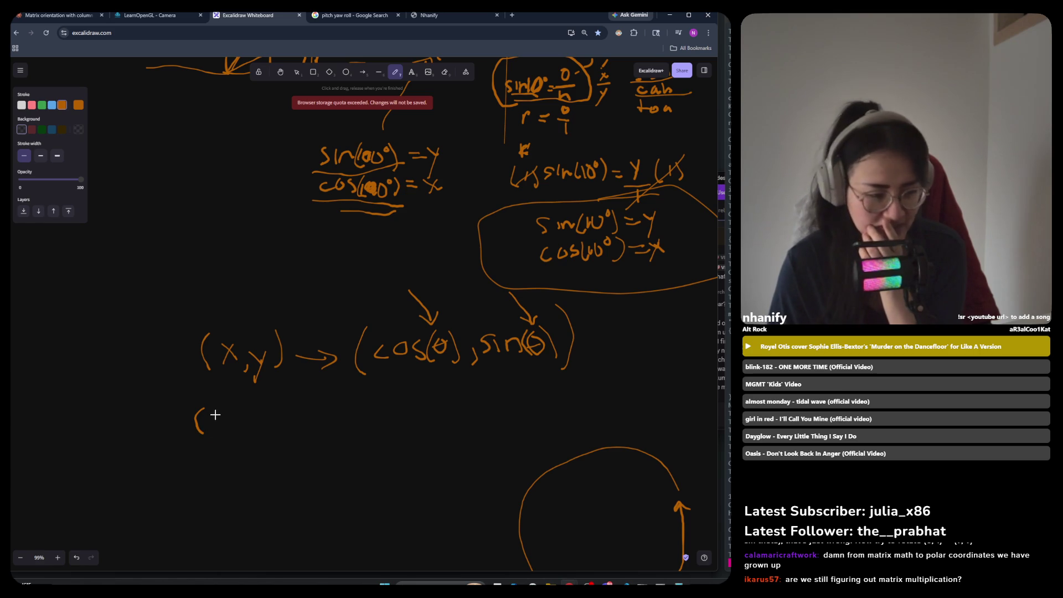
mouse_move(213, 414)
mouse_down()
mouse_move(213, 424)
mouse_move(184, 429)
mouse_move(220, 437)
mouse_move(235, 413)
mouse_move(244, 434)
mouse_up()
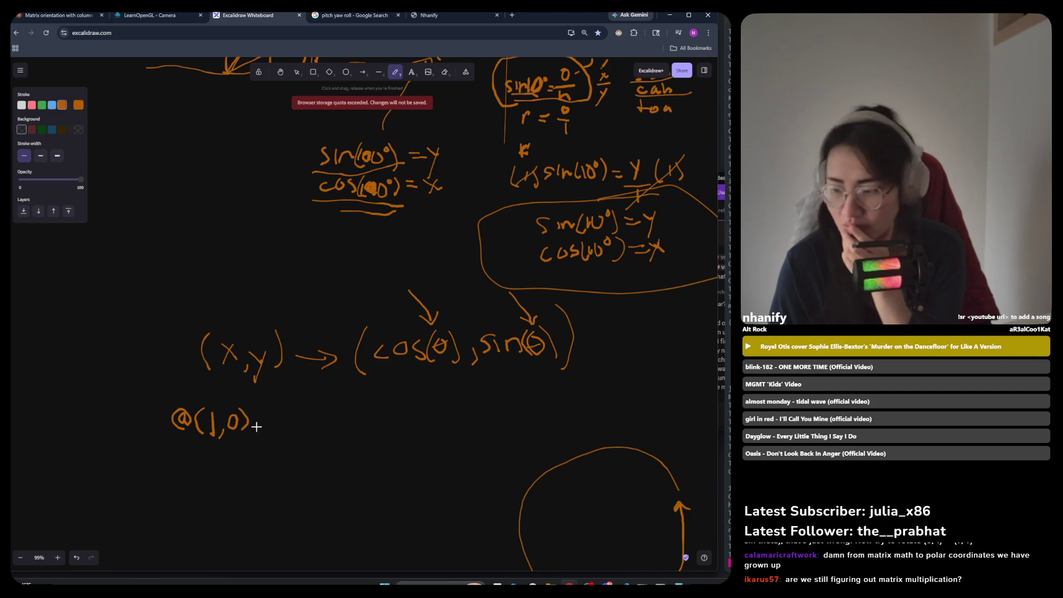
key(ctrl+z)
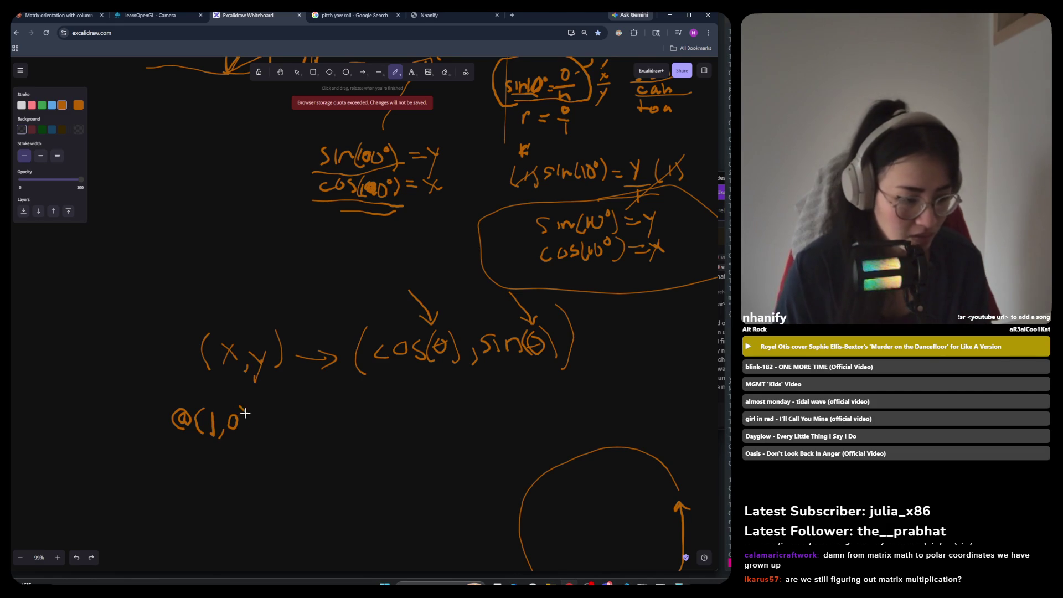
drag(244, 408, 247, 433)
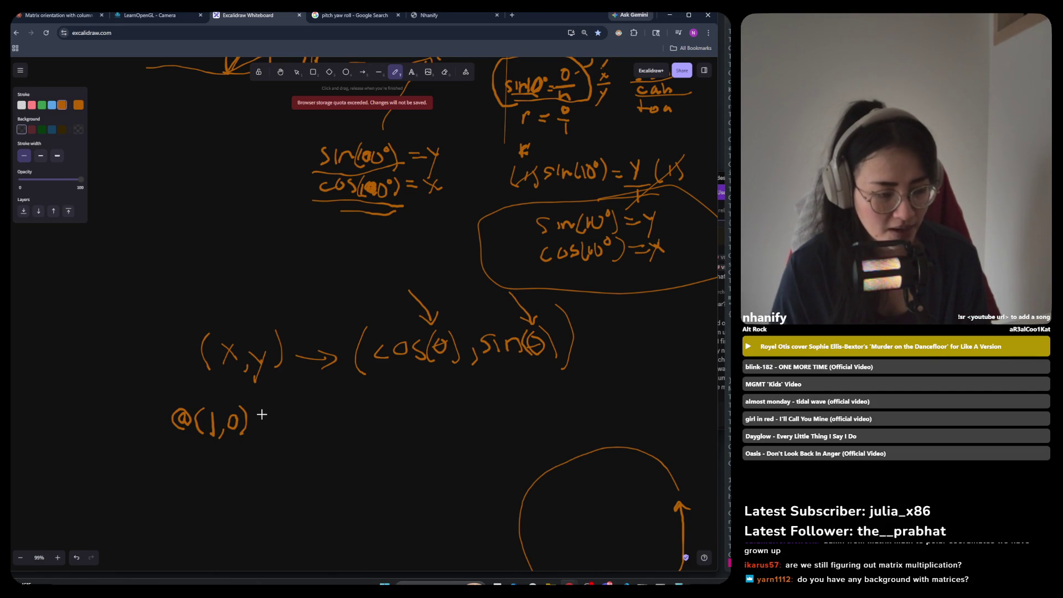
mouse_move(279, 409)
mouse_down()
mouse_move(324, 419)
mouse_move(324, 430)
mouse_move(361, 451)
mouse_move(387, 427)
mouse_move(391, 437)
mouse_move(428, 431)
mouse_move(440, 445)
mouse_up()
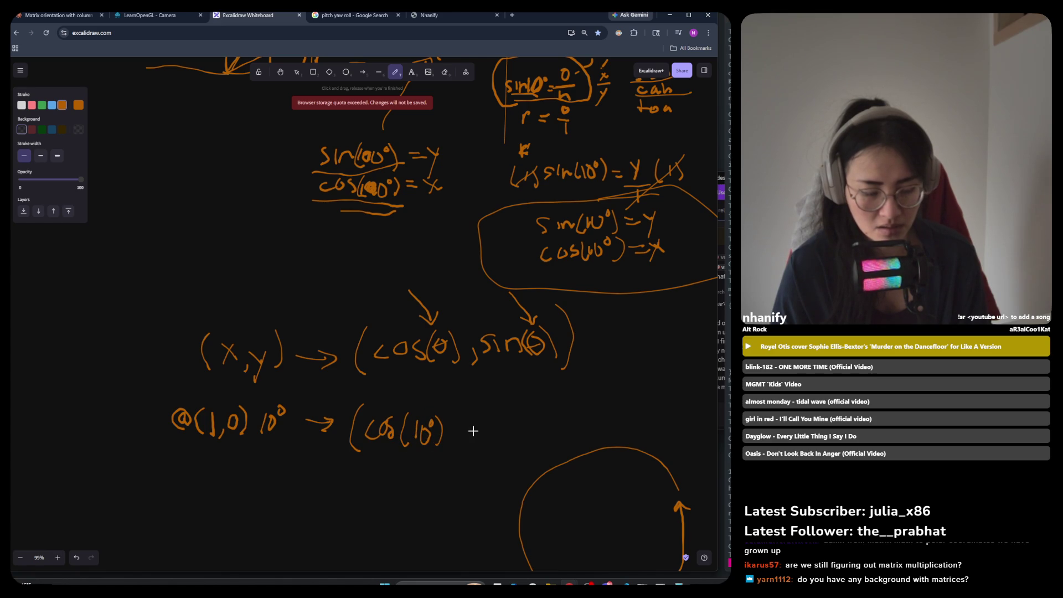
Write sin(10°) to finish the first example and start the second line with @.
drag(480, 415, 467, 434)
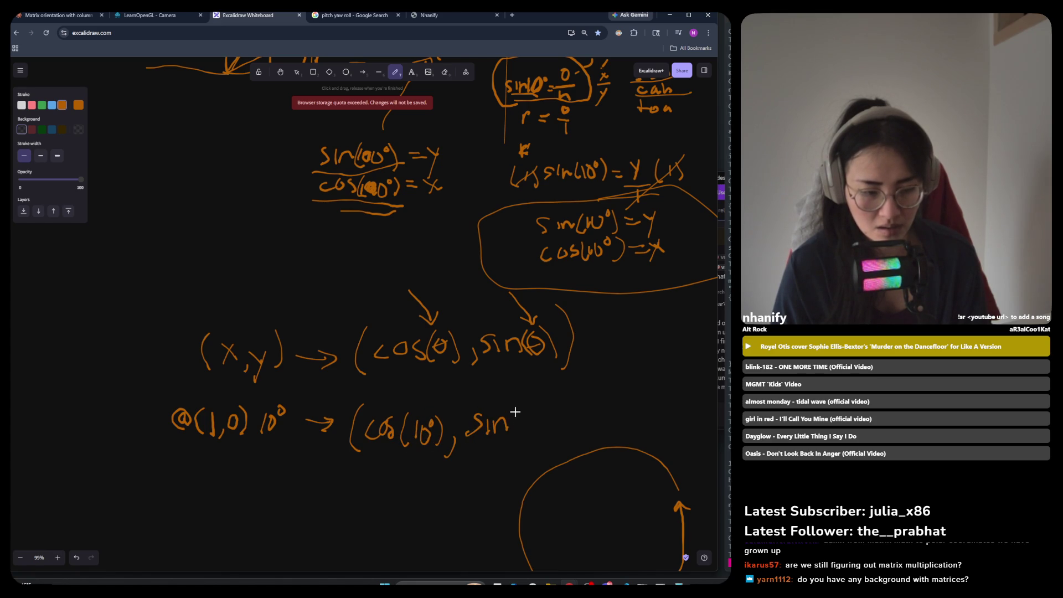
drag(520, 410, 522, 439)
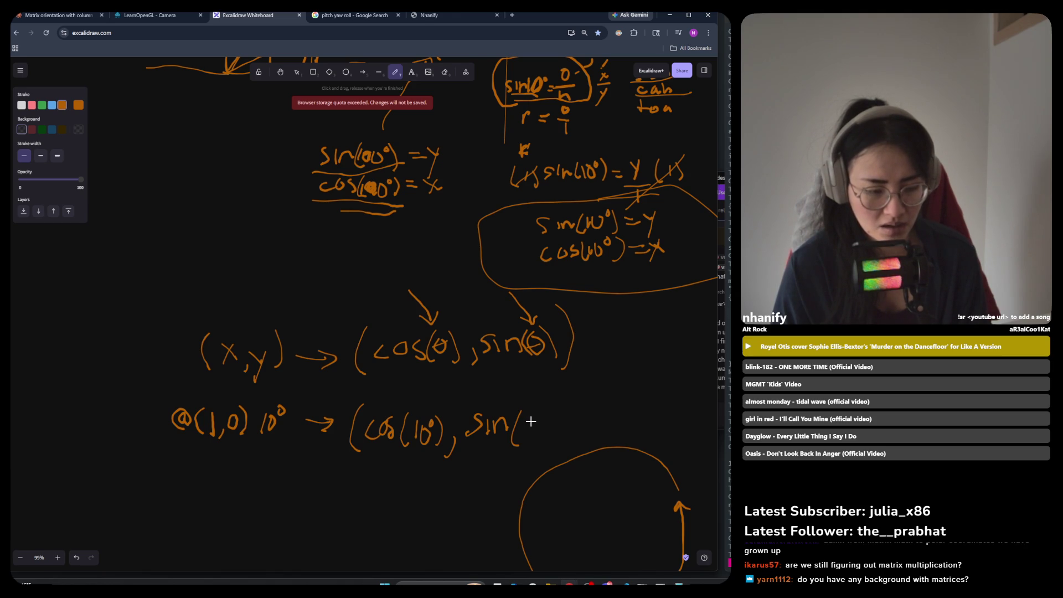
mouse_move(523, 426)
mouse_down()
mouse_move(520, 442)
mouse_move(542, 414)
mouse_move(558, 453)
mouse_up()
mouse_move(184, 455)
mouse_down()
mouse_move(176, 462)
mouse_move(206, 475)
mouse_move(217, 456)
mouse_move(246, 474)
mouse_move(260, 455)
mouse_move(274, 458)
mouse_move(260, 472)
mouse_move(276, 454)
mouse_move(334, 460)
mouse_up()
Undo the misdrawn angle and handwrite → (cos(100°), sin(100°)) for the (0,1) 100° example.
key(ctrl+z)
key(ctrl+z)
mouse_move(326, 454)
mouse_down()
mouse_move(327, 468)
mouse_move(357, 485)
mouse_move(368, 464)
mouse_move(395, 469)
mouse_move(409, 456)
mouse_move(406, 482)
mouse_move(418, 461)
mouse_move(424, 479)
mouse_move(442, 467)
mouse_move(462, 486)
mouse_move(513, 479)
mouse_move(539, 460)
mouse_up()
drag(541, 460, 549, 500)
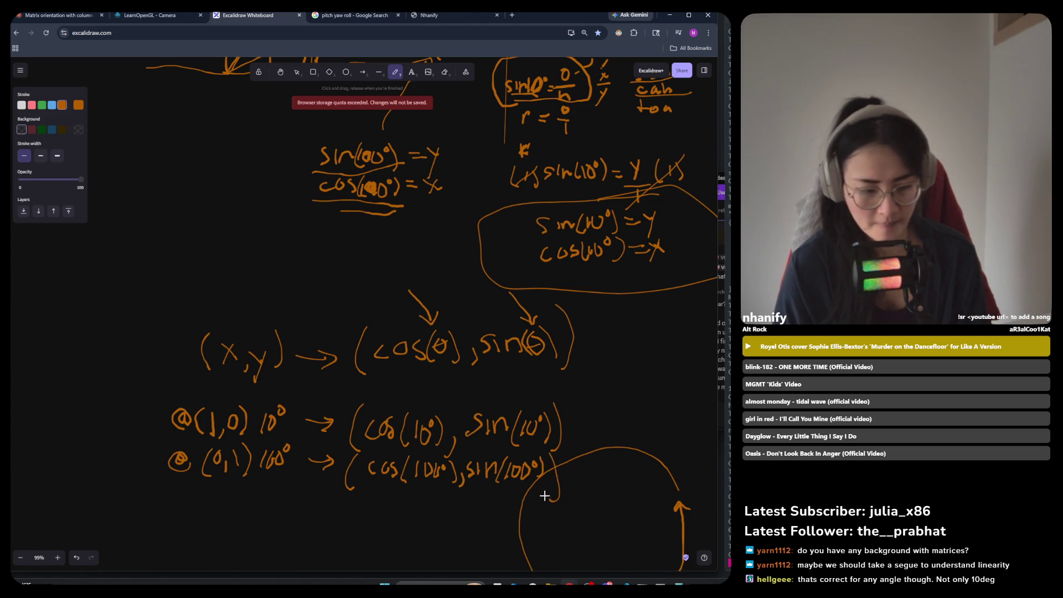
scroll(548, 499, up, 2)
scroll(470, 523, down, 5)
scroll(231, 534, left, 3)
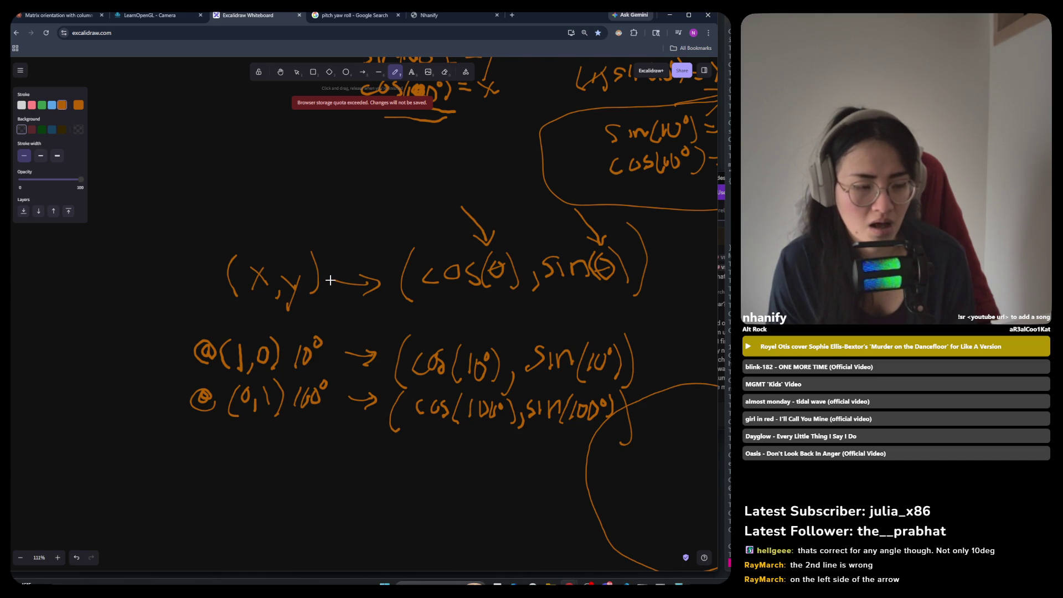
Draw a line beneath (x,y) in the mapping to underline it.
ctrl+scroll(437, 297, up, 2)
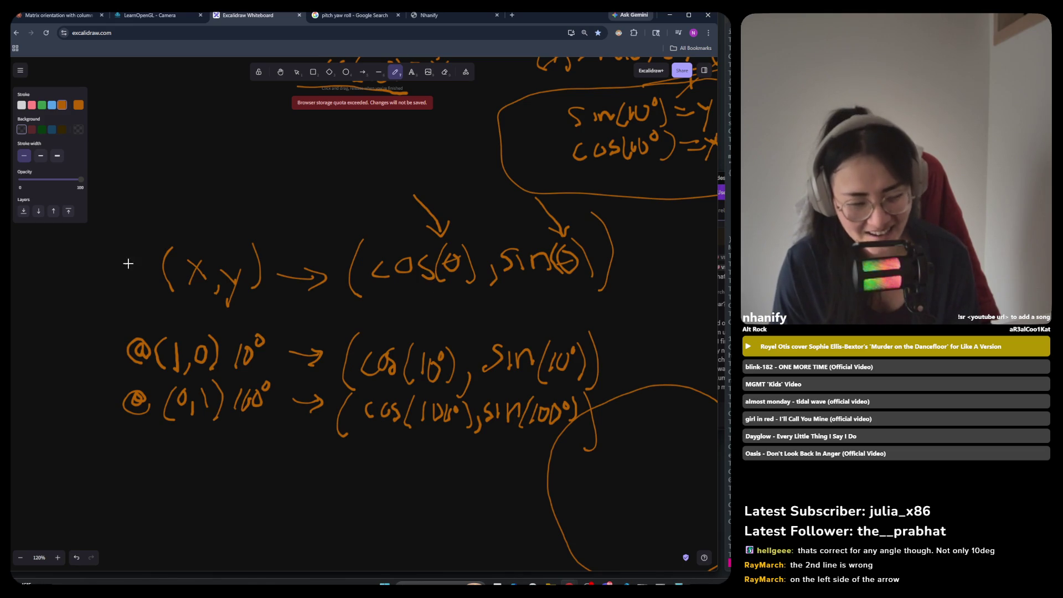
drag(165, 297, 254, 298)
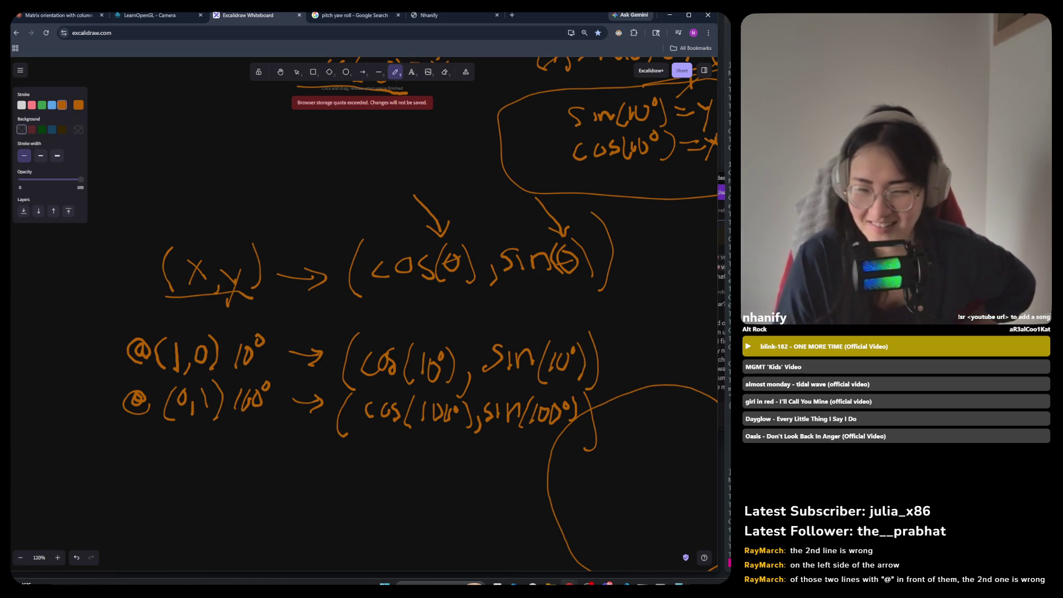
mouse_move(660, 585)
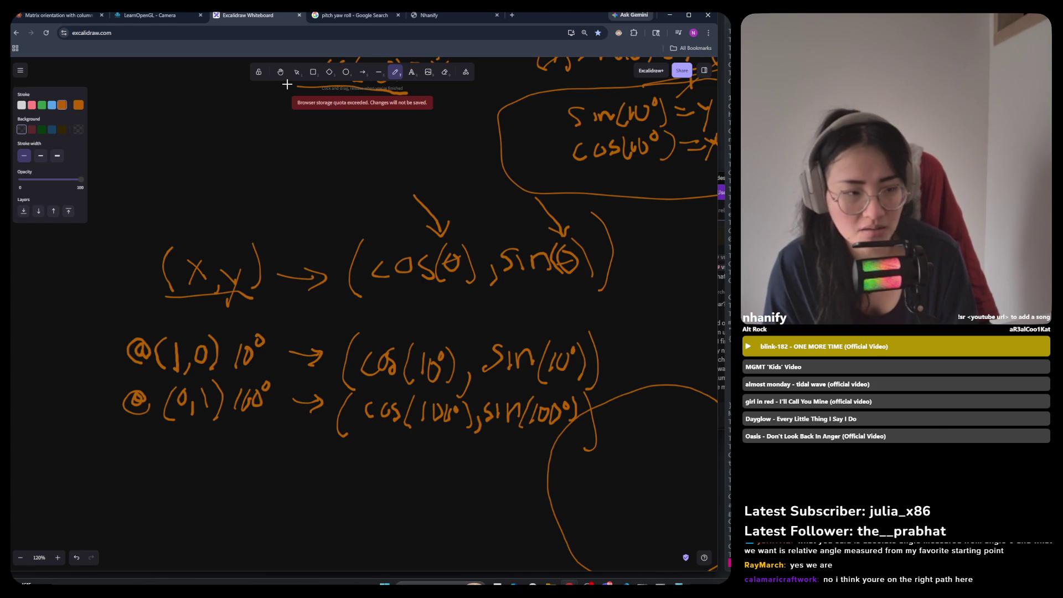
Erase the stray middle 0 of 100° beside (0,1), then scroll to review both examples.
click(413, 72)
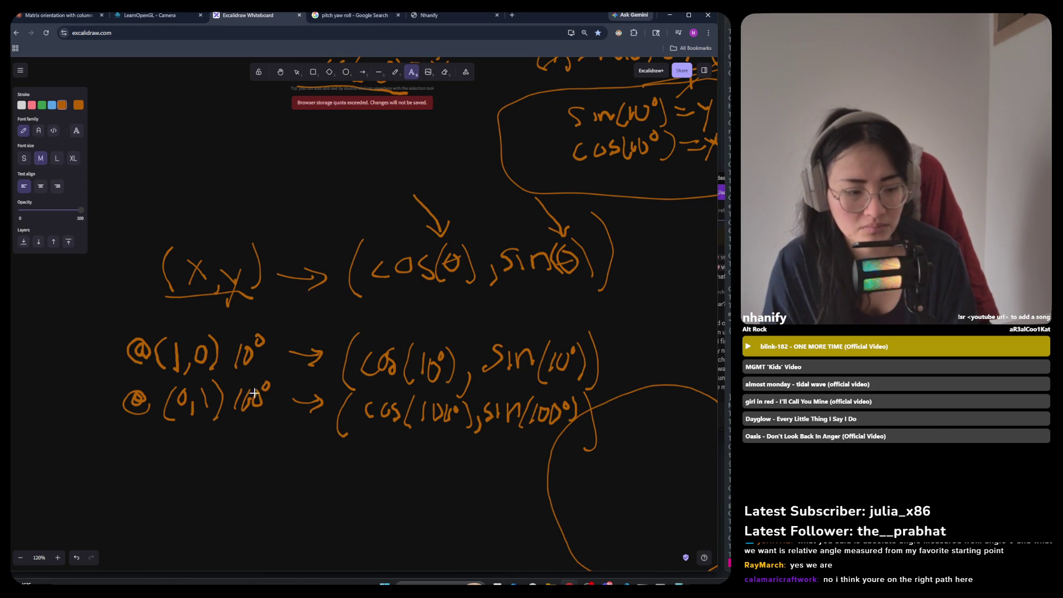
click(445, 72)
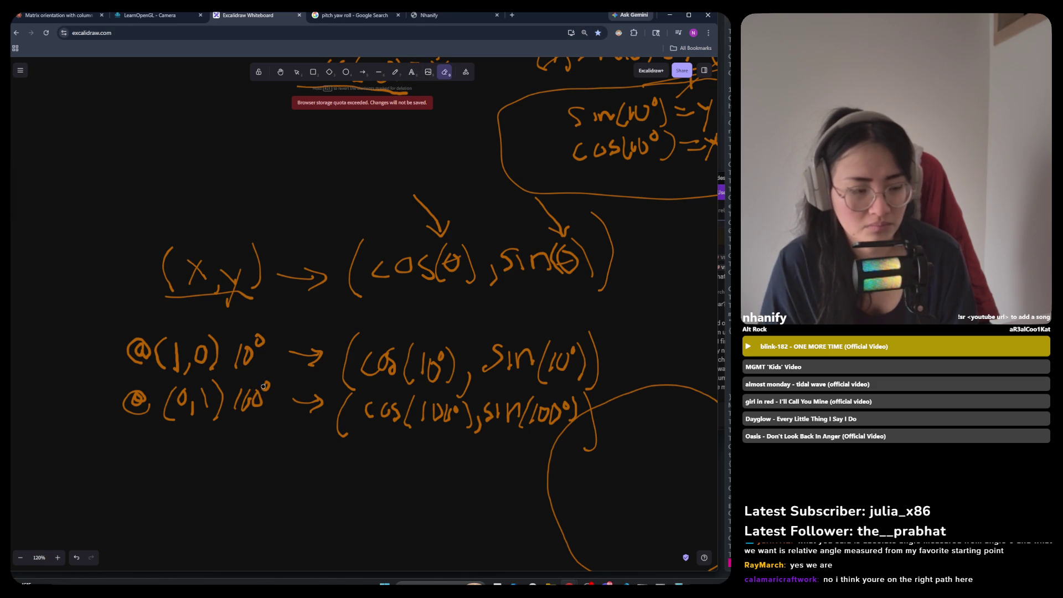
click(254, 396)
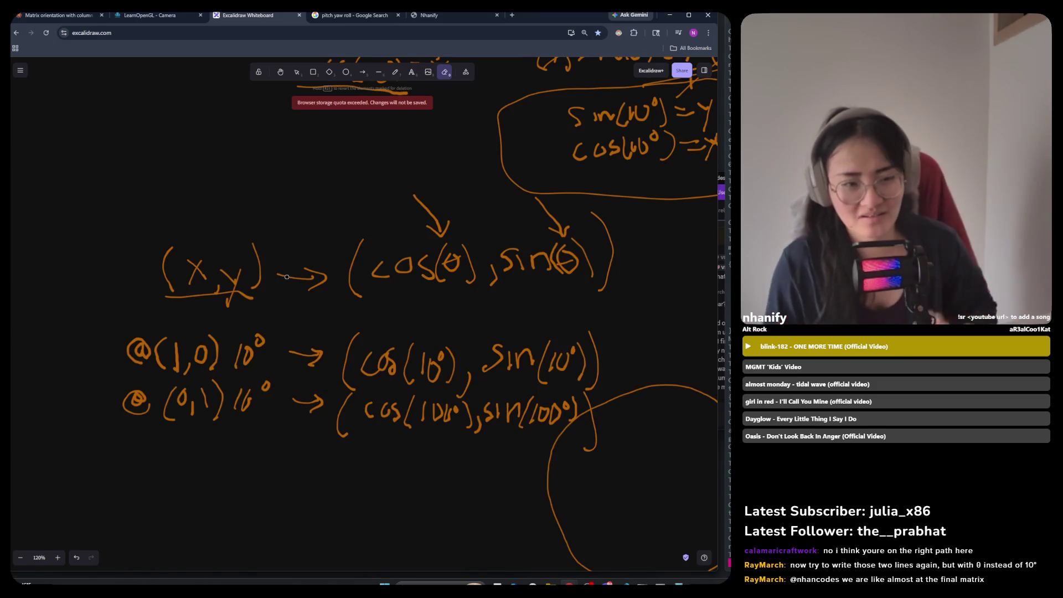
ctrl+scroll(494, 128, down, 2)
scroll(494, 128, up, 5)
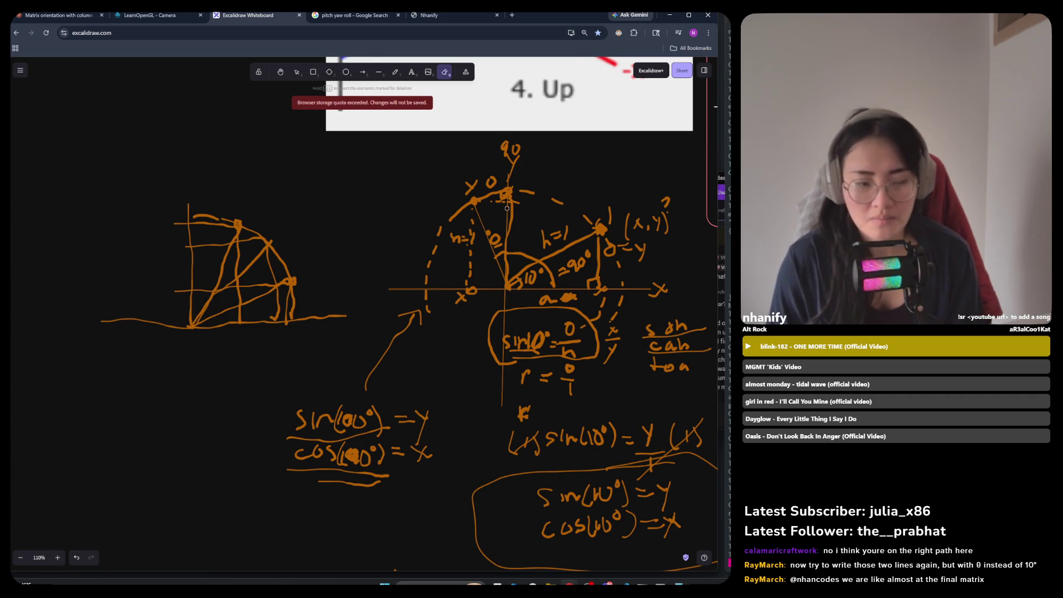
scroll(428, 396, down, 5)
scroll(428, 395, down, 5)
scroll(428, 395, up, 5)
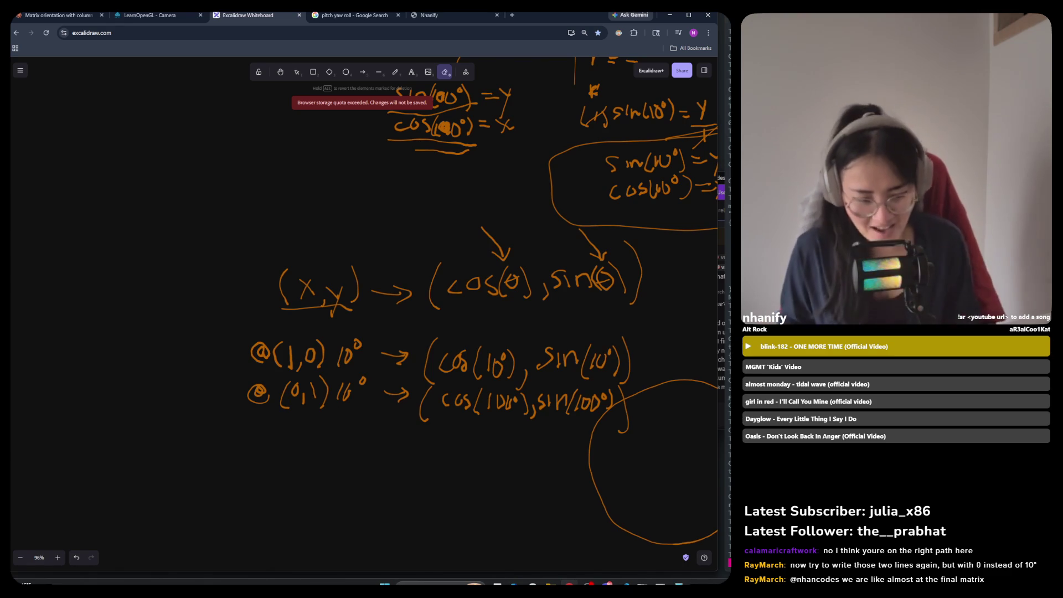
Zoom out to view the whole unit-circle page, zoom back in, and pick the Text tool.
scroll(398, 219, down, 5)
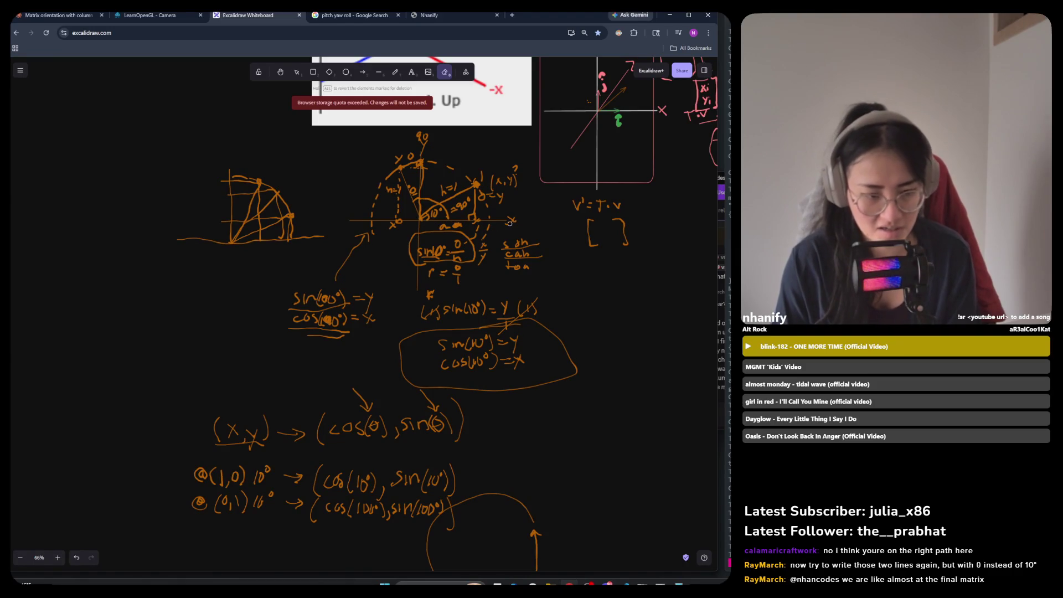
scroll(235, 530, up, 5)
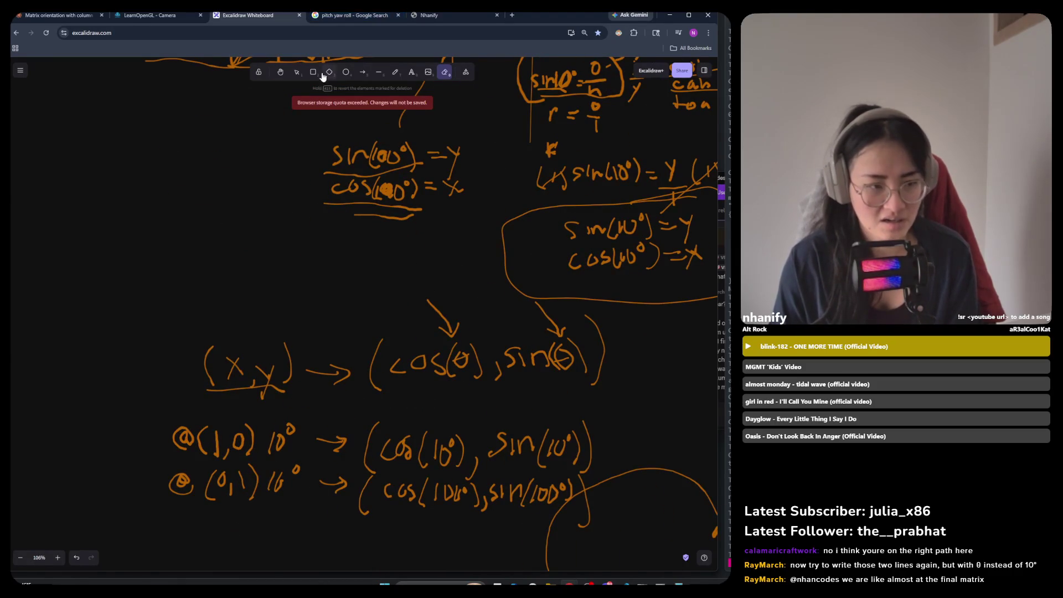
key(t)
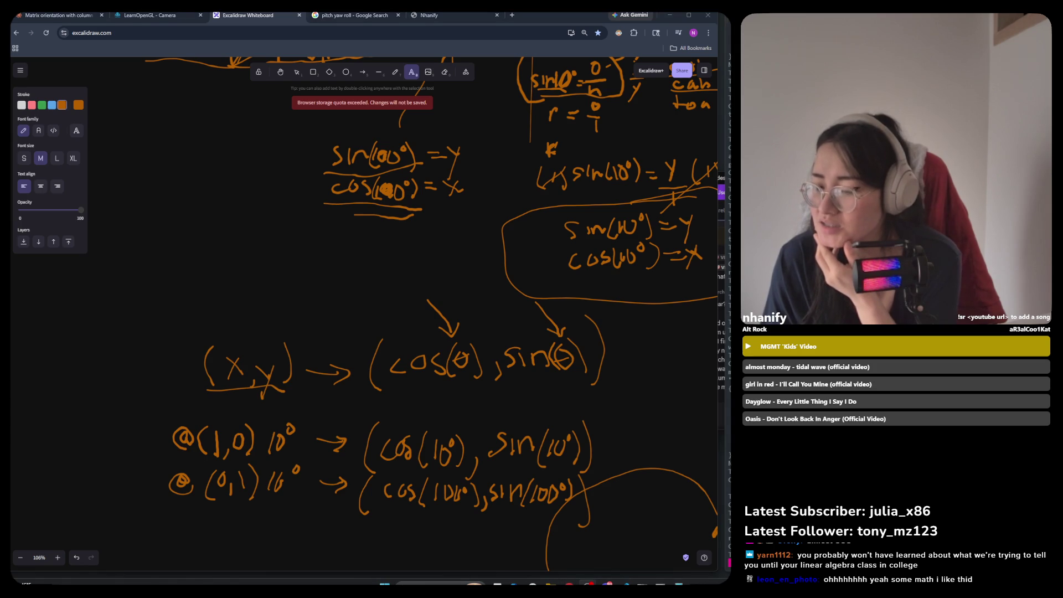
Search Google for 'theta' in a new browser tab.
click(512, 15)
click(418, 35)
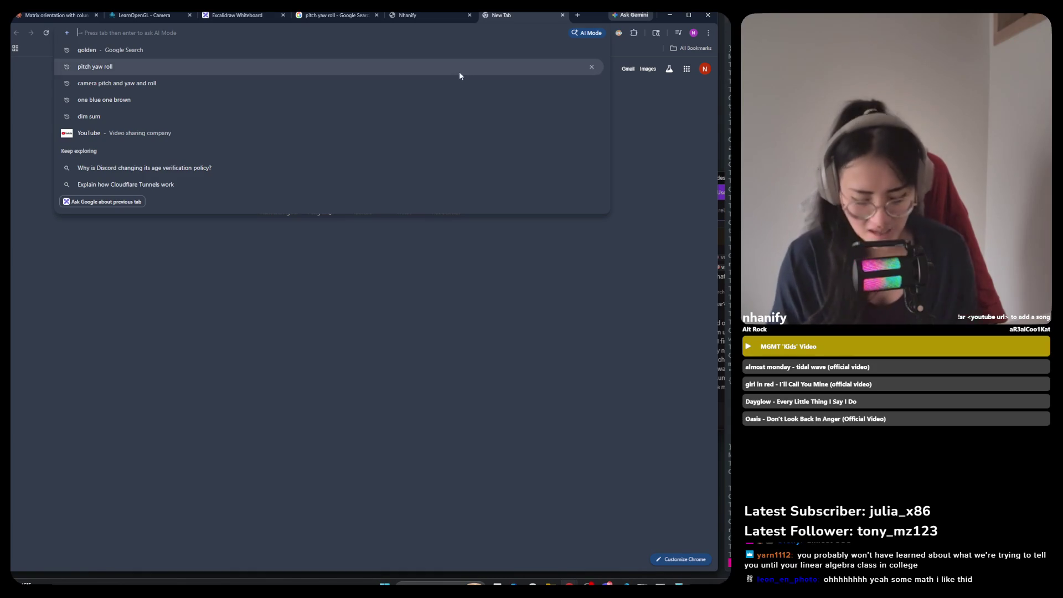
text(t)
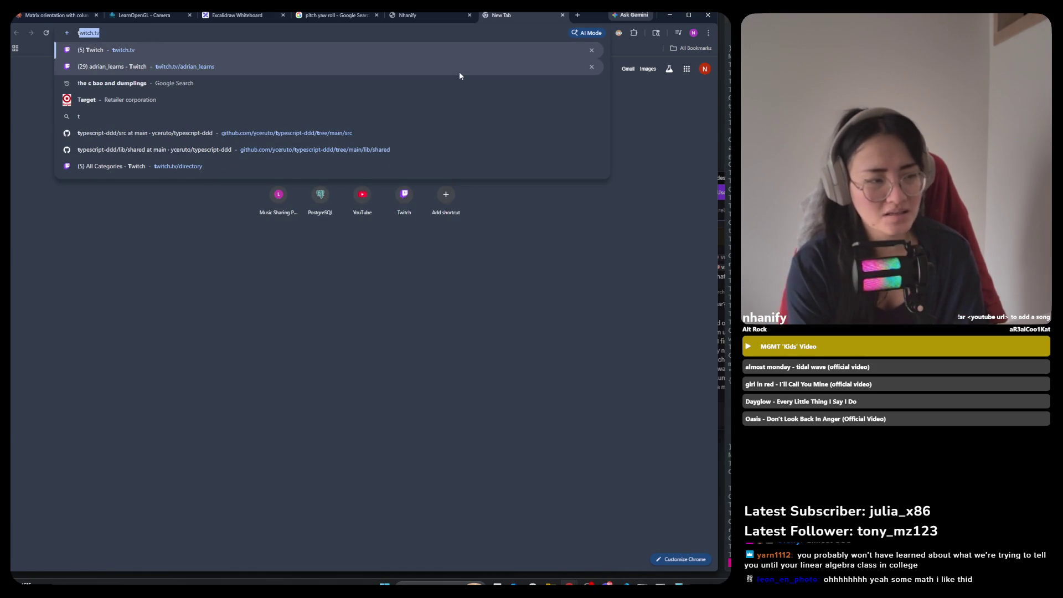
text(hen)
key(BackSpace)
key(BackSpace)
key(BackSpace)
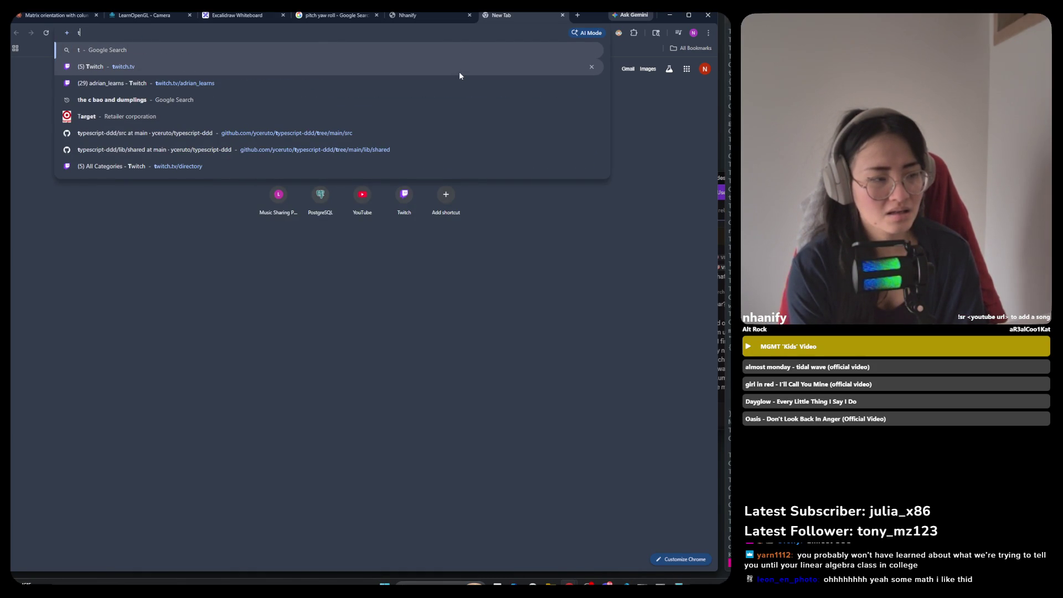
text(het)
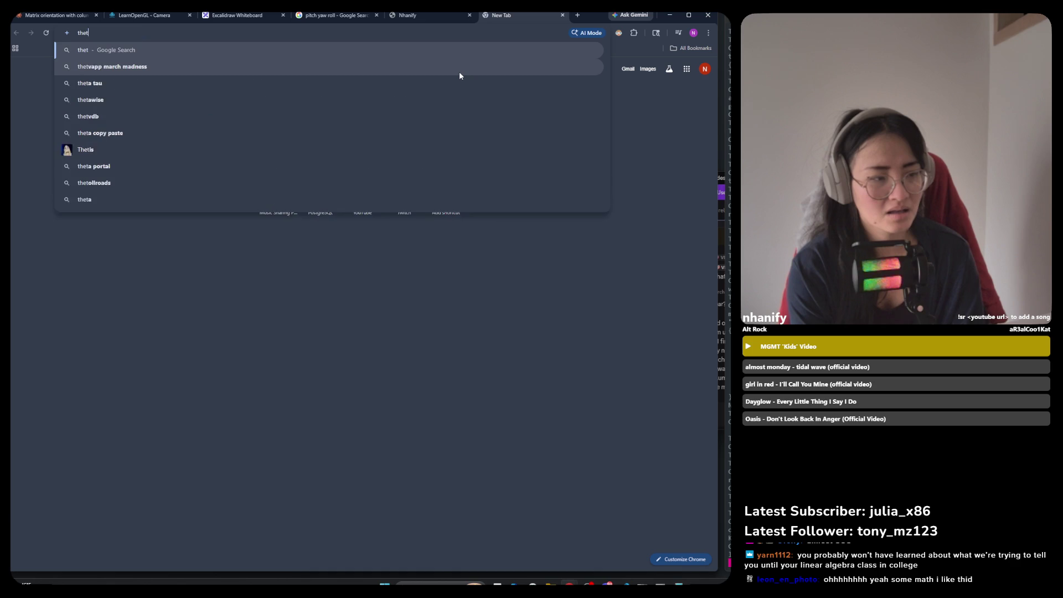
text(a)
key(Return)
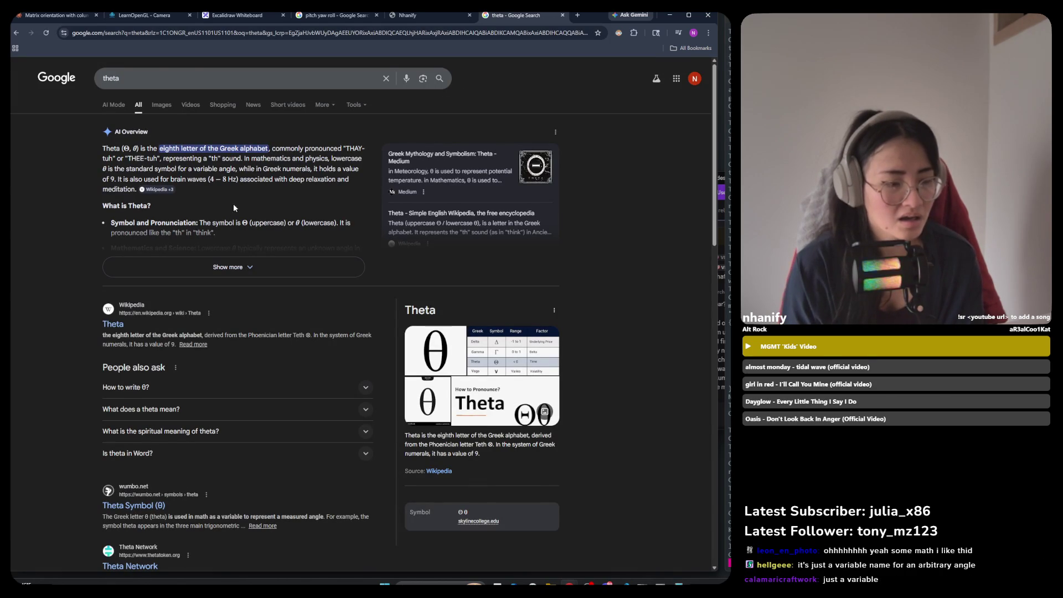
Expand the AI Overview, highlight the 'Angle: θ' line, and minimize the browser.
click(227, 268)
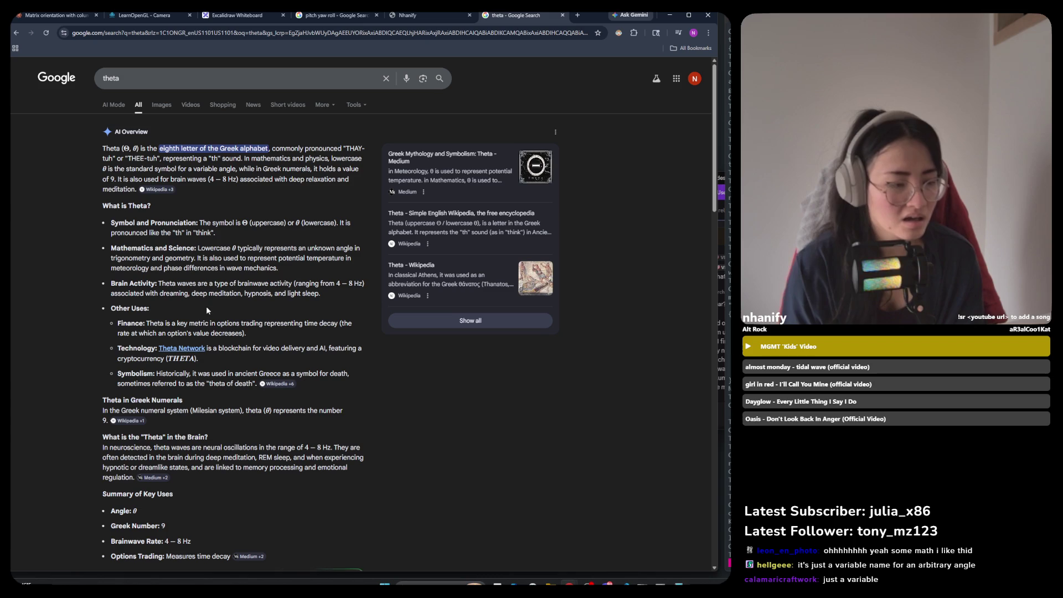
scroll(205, 310, down, 2)
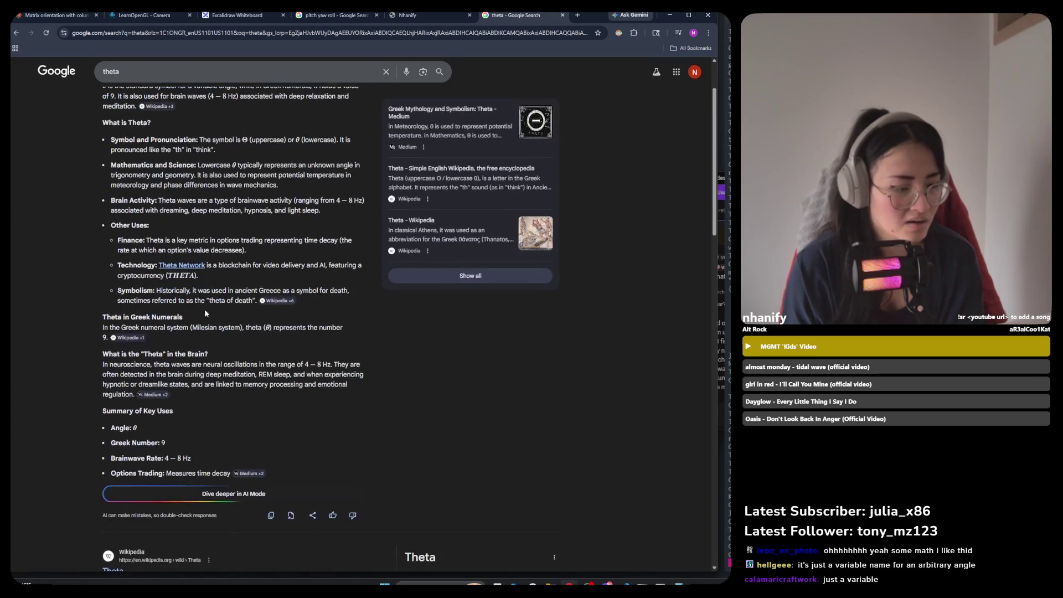
drag(109, 428, 140, 442)
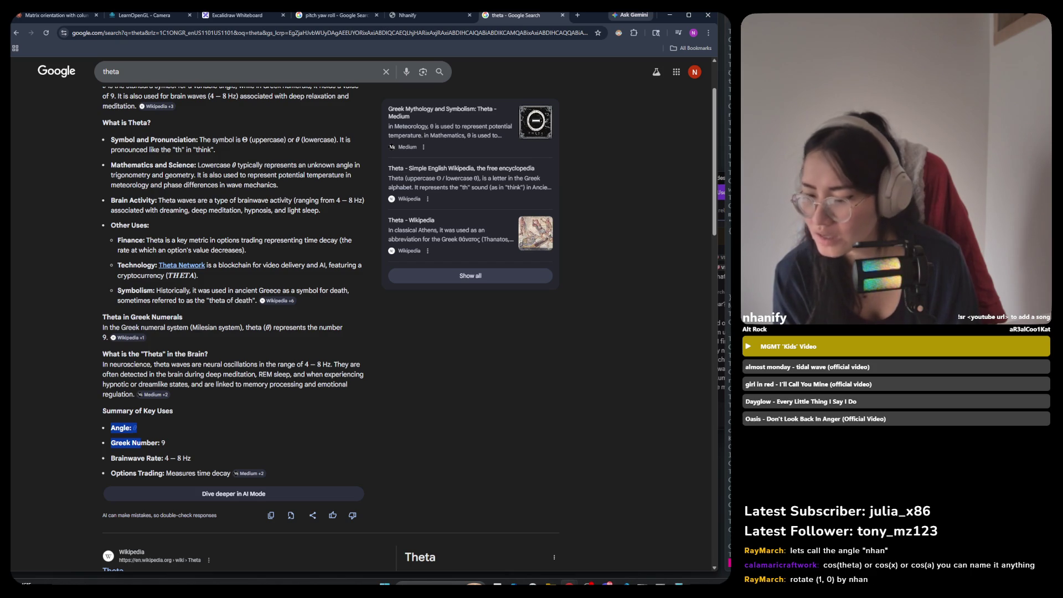
key(alt+Tab)
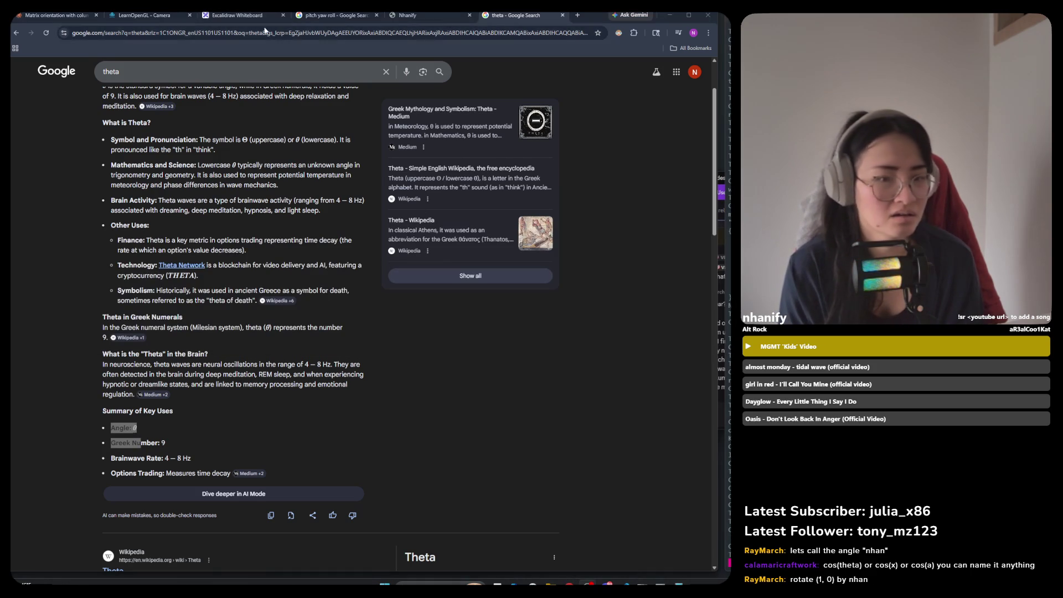
click(670, 15)
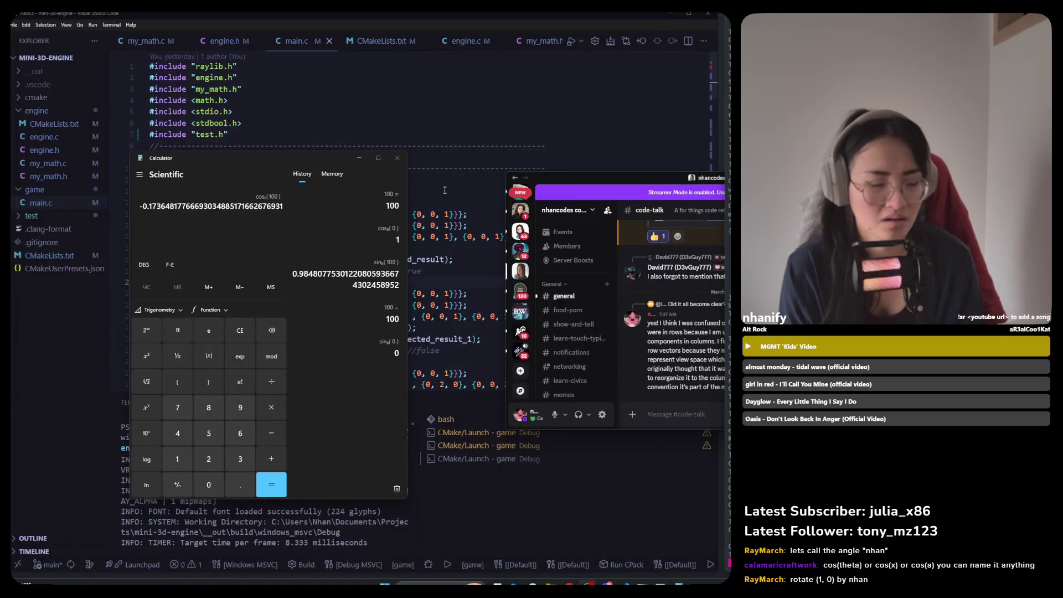
Check the cos(100) and sin(100) results in Calculator, then restore the theta results page from the taskbar.
key(alt+Tab)
key(alt+Tab)
key(alt+Tab)
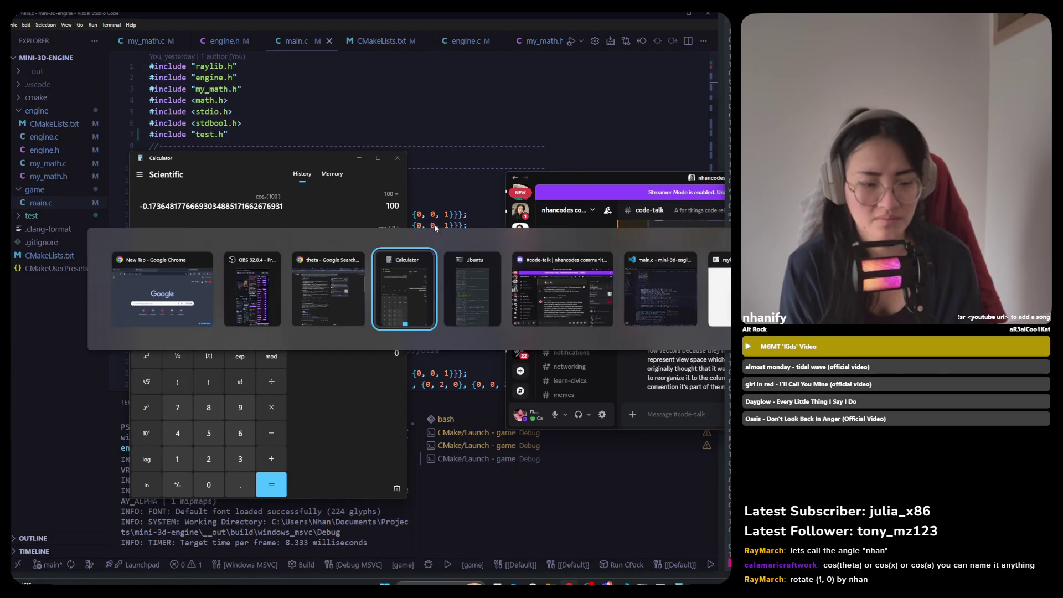
key(alt+Tab)
key(alt+Tab)
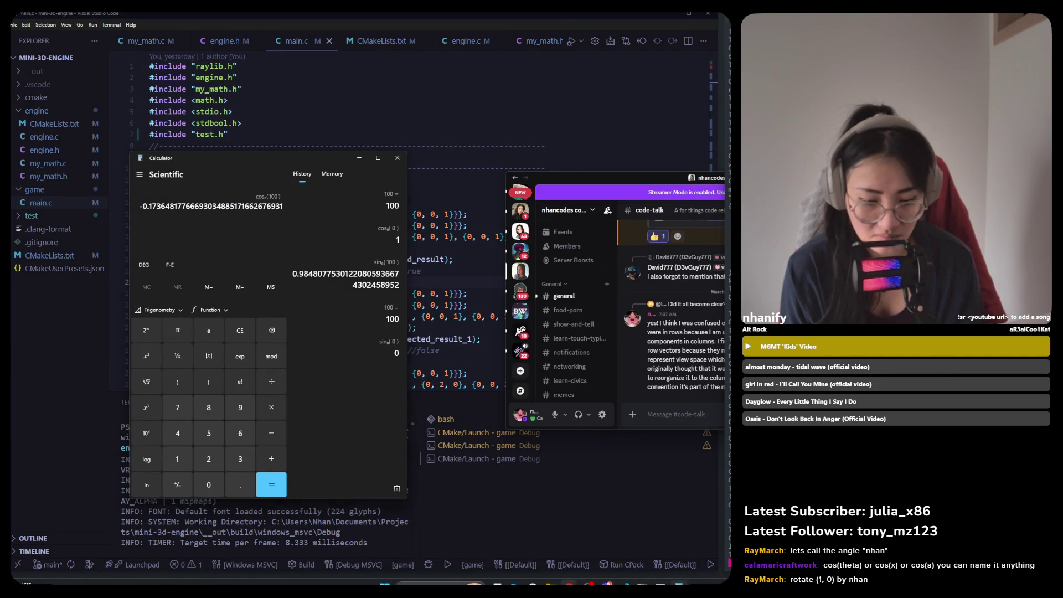
mouse_move(588, 586)
click(542, 557)
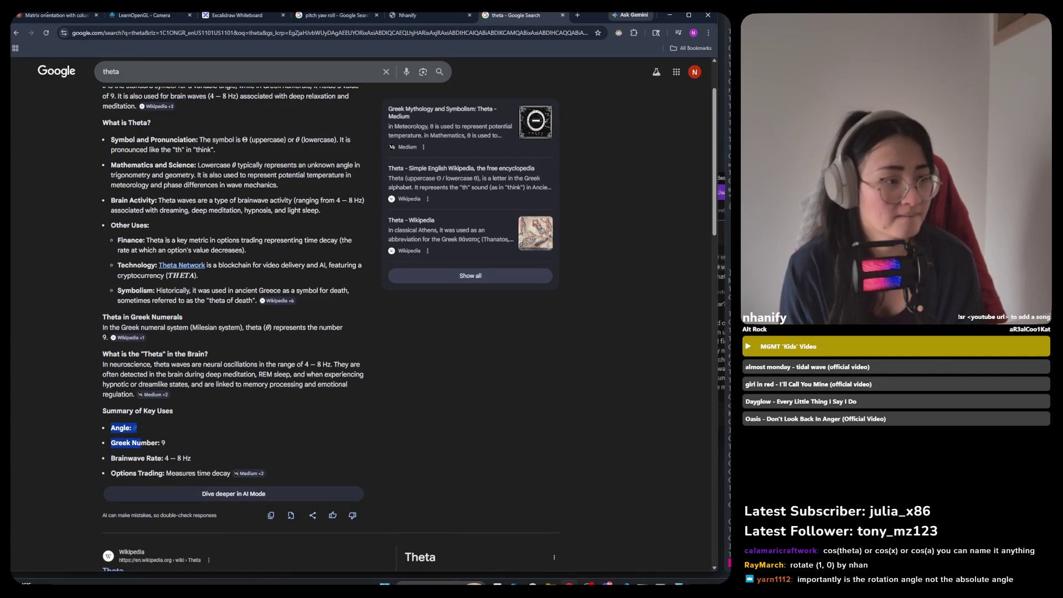
Go back to the Excalidraw Whiteboard tab and scroll to the cos/sin mapping notes.
click(241, 15)
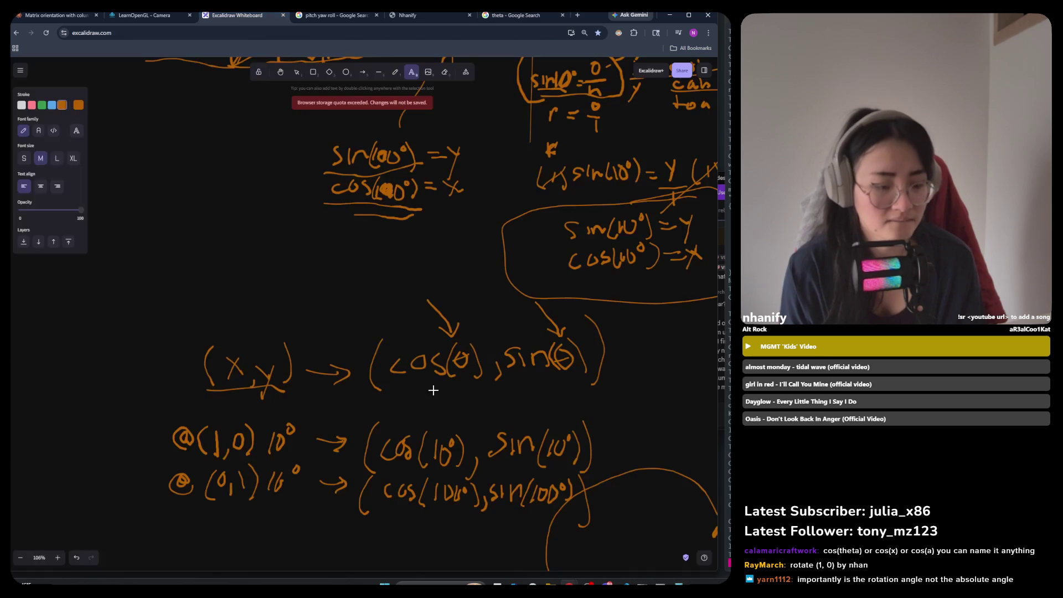
scroll(439, 284, down, 3)
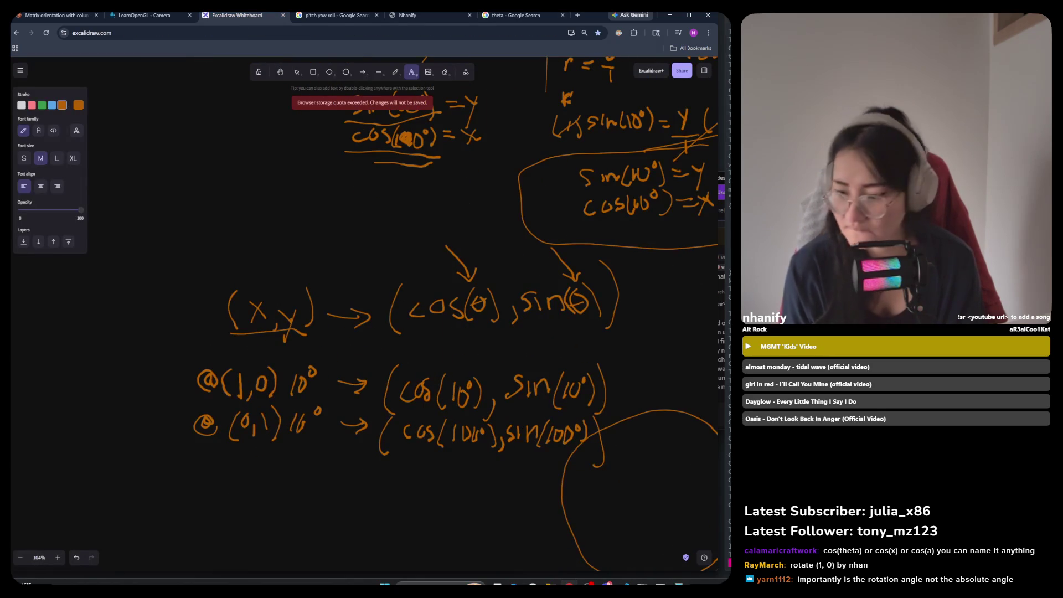
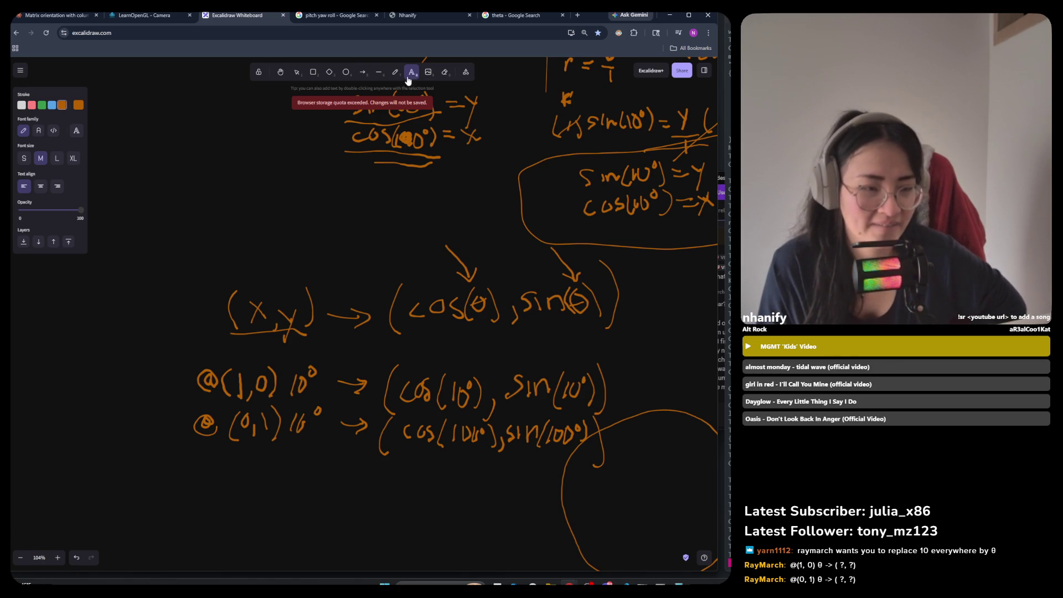
Erase the angles beside @(1,0) and @(0,1), then redraw 10° after @(1,0).
click(445, 77)
drag(295, 378, 319, 368)
drag(295, 425, 302, 411)
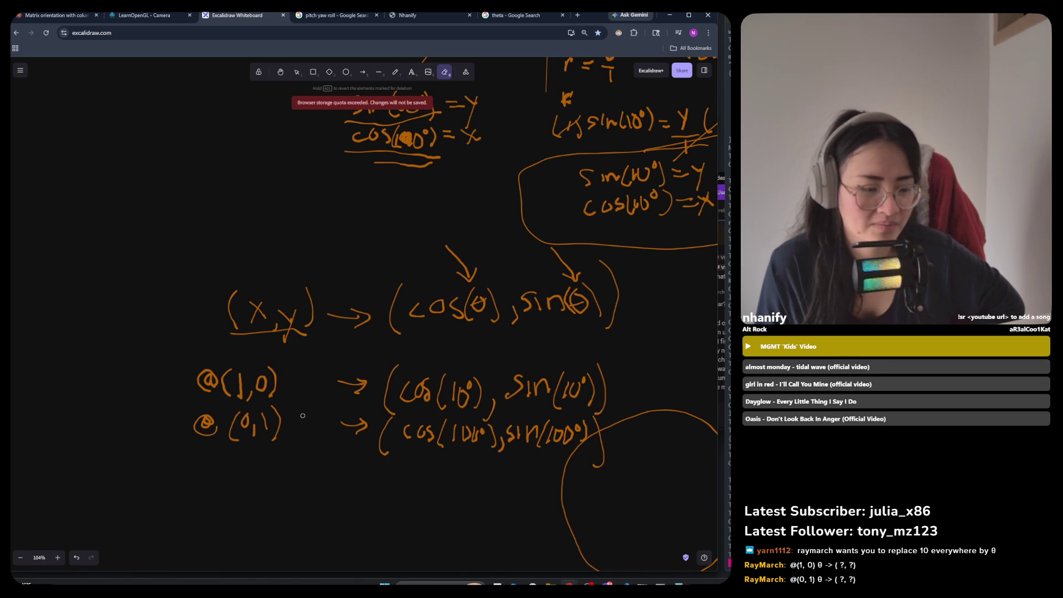
click(411, 72)
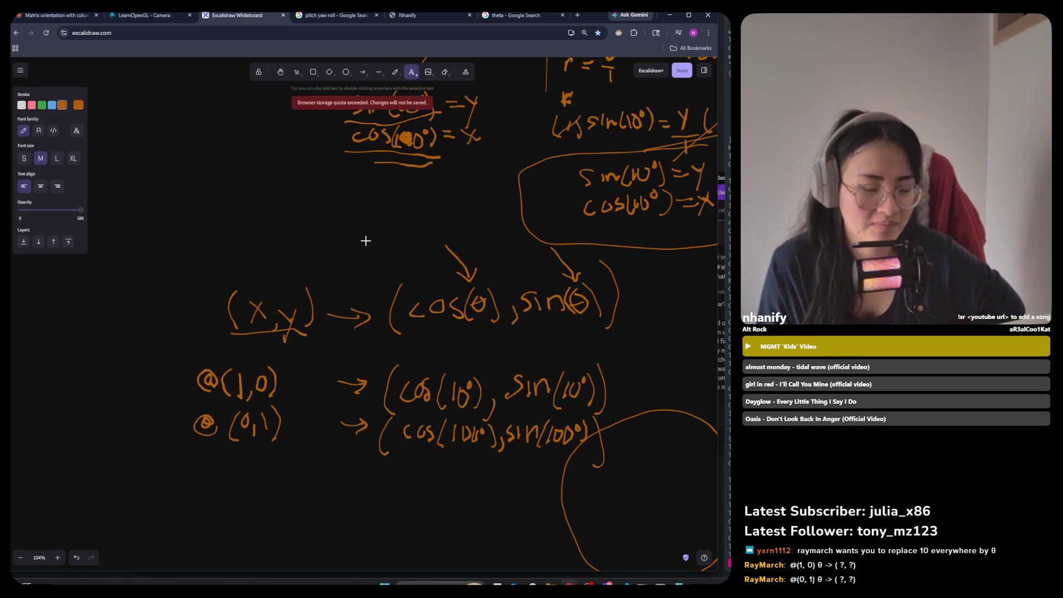
click(395, 72)
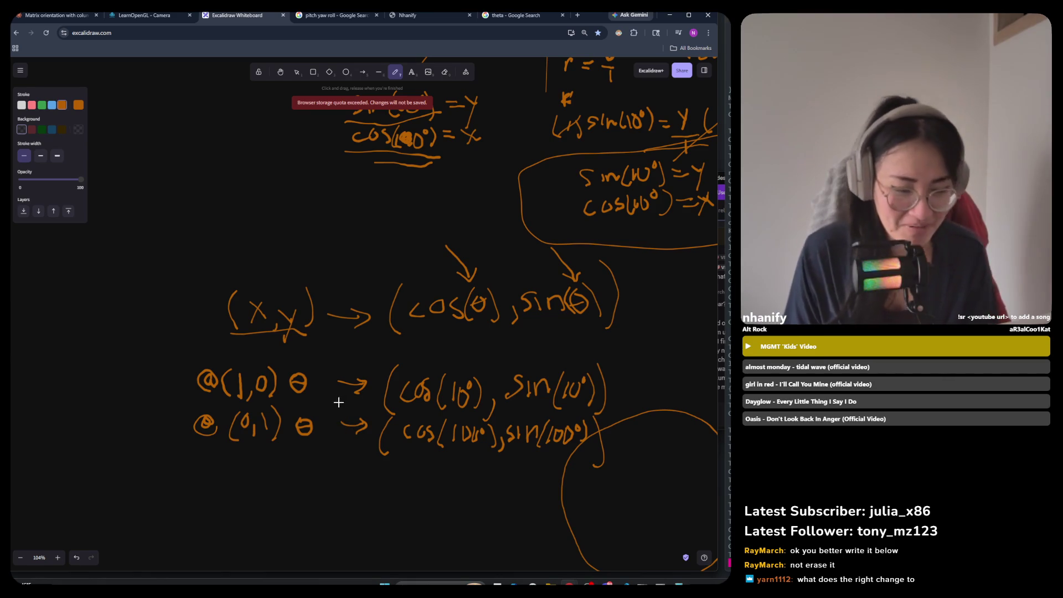
key(ctrl+z)
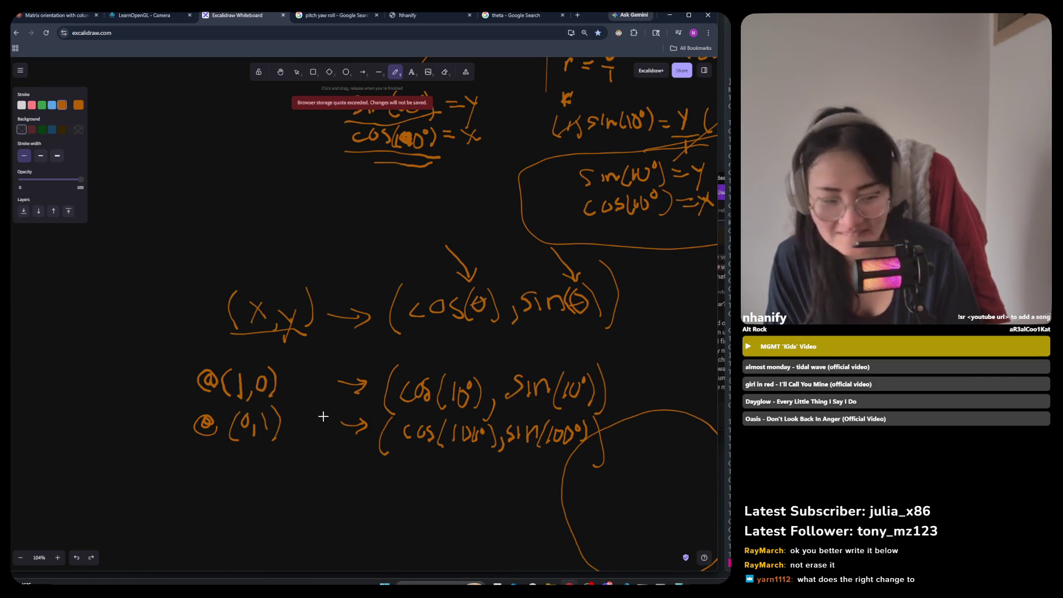
drag(293, 376, 292, 394)
drag(305, 376, 303, 377)
drag(314, 368, 312, 369)
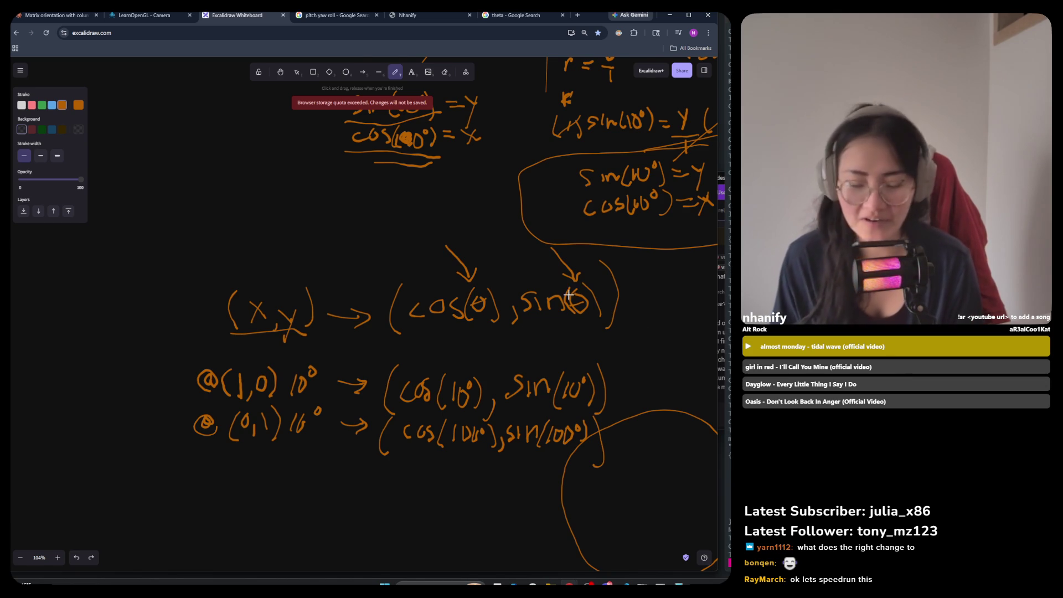
Duplicate both rotation rows below the originals and delete the copy's angle labels.
scroll(343, 410, left, 3)
scroll(343, 409, down, 2)
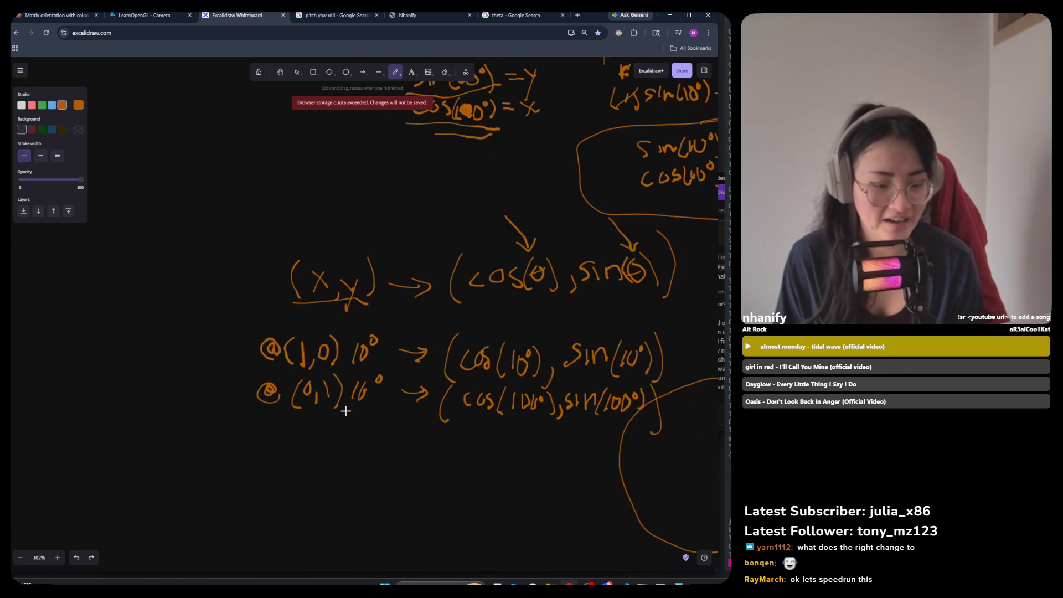
click(297, 72)
mouse_move(688, 307)
mouse_down()
mouse_move(508, 378)
mouse_move(208, 464)
mouse_up()
key(ctrl+c)
key(ctrl+v)
drag(305, 445, 476, 491)
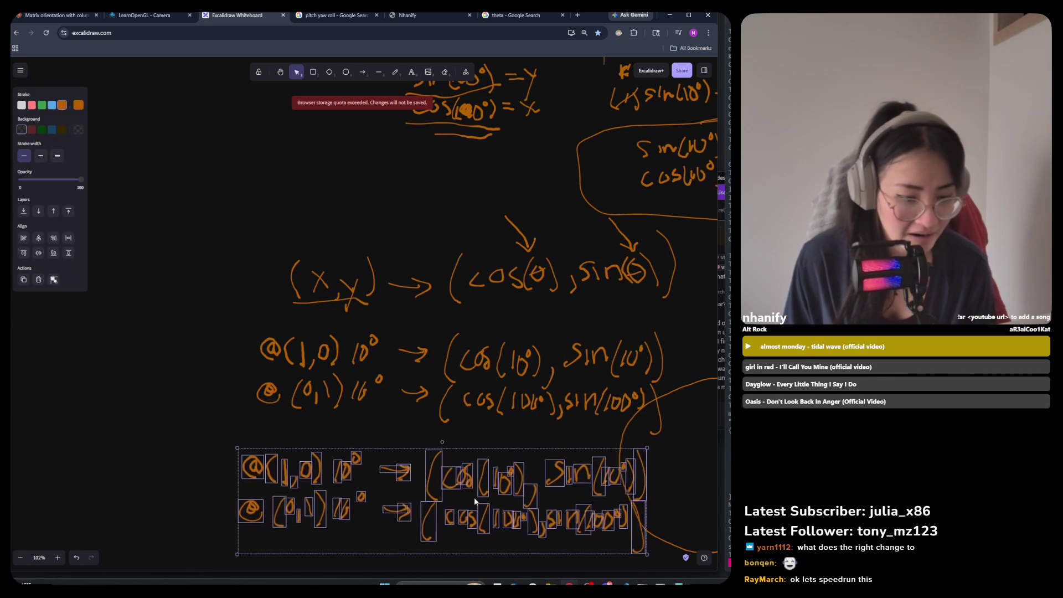
drag(365, 440, 327, 523)
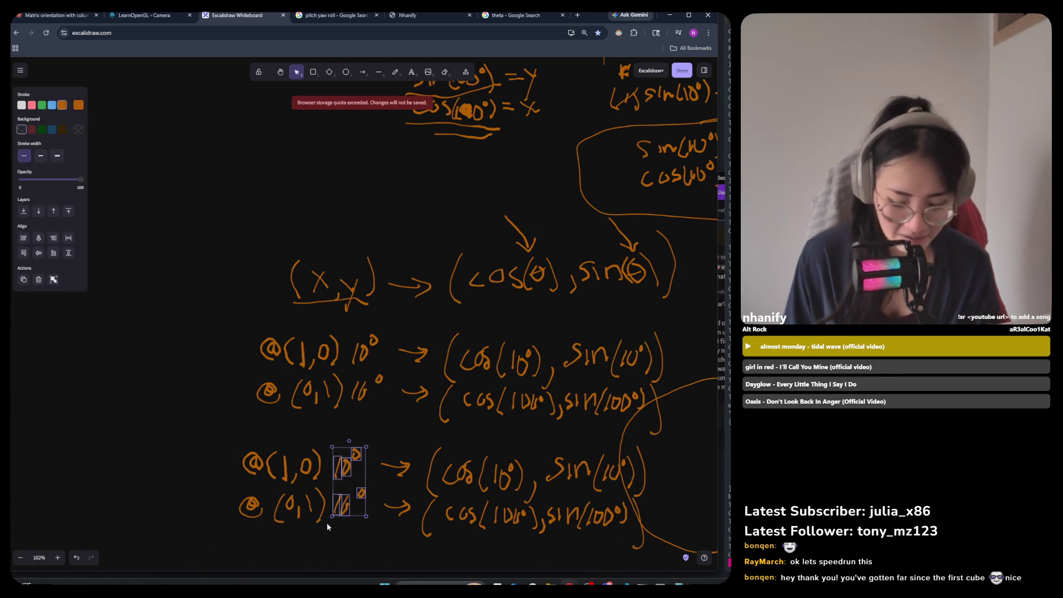
key(Delete)
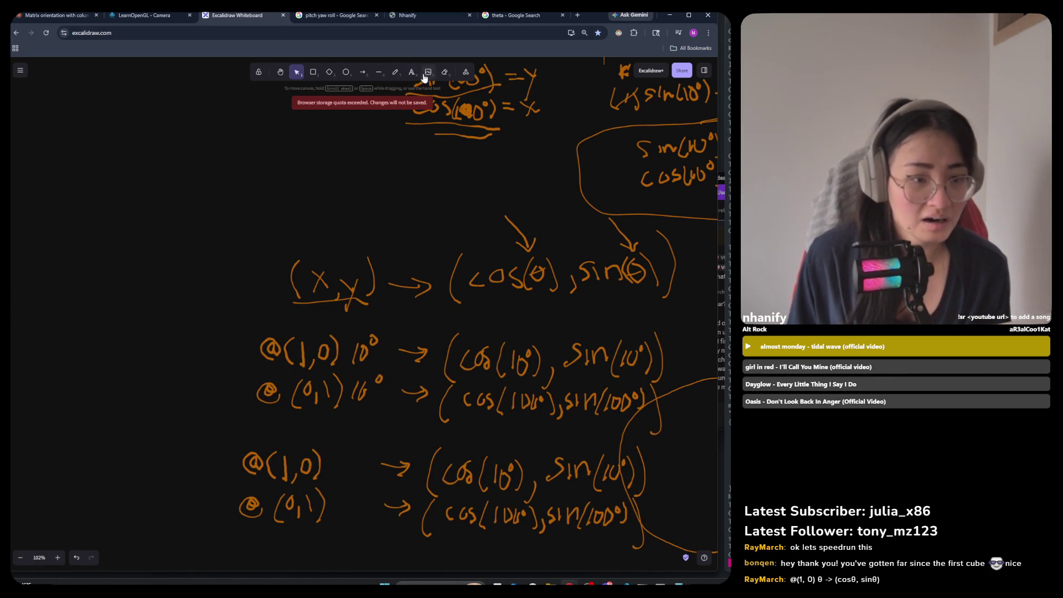
Write θ after @(0,1) in the copy and delete its cos and sin expressions.
click(395, 72)
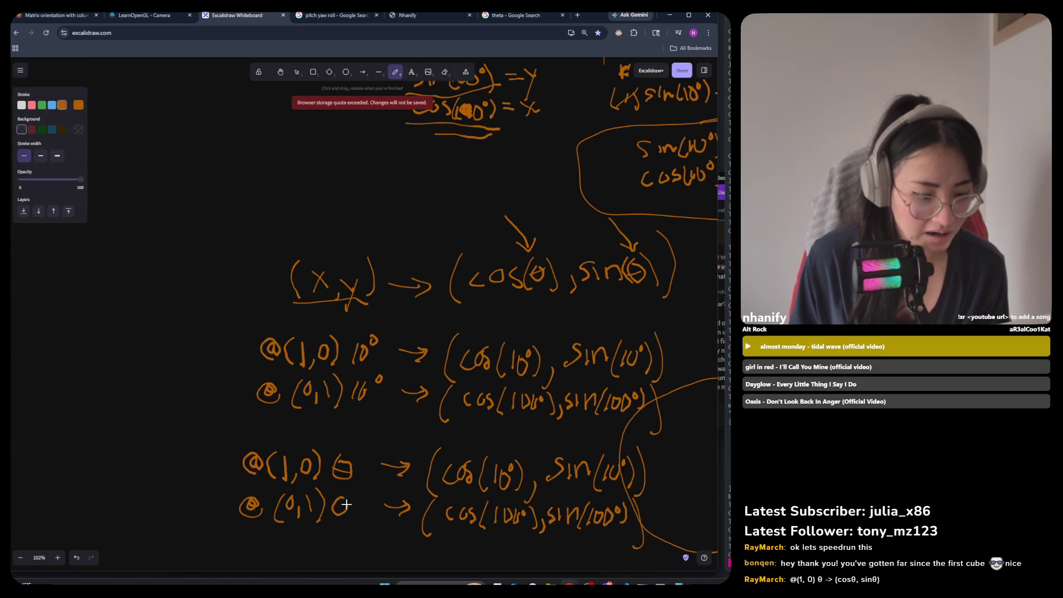
drag(342, 507, 349, 506)
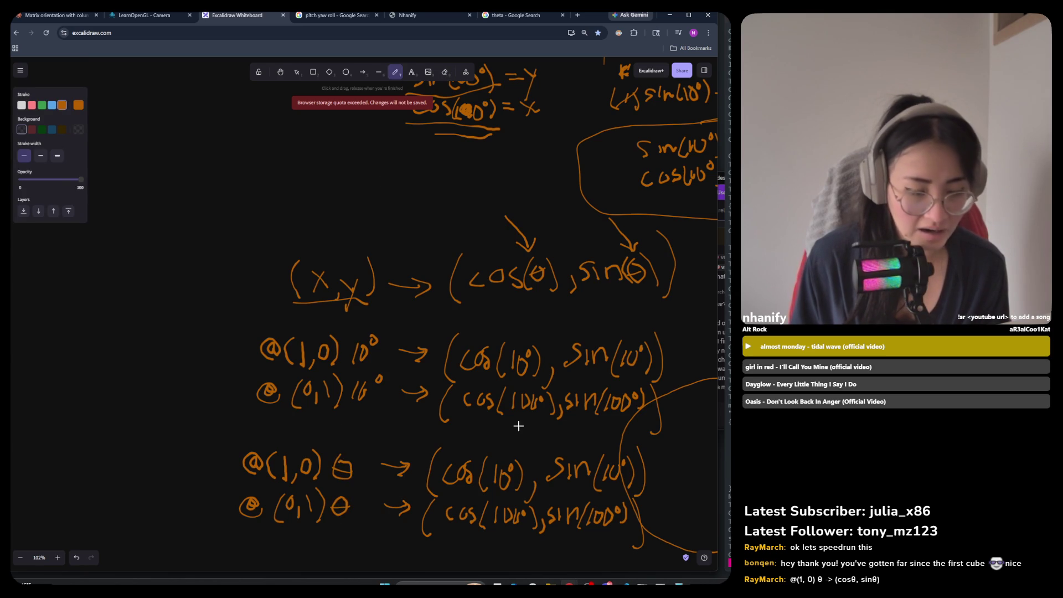
click(362, 72)
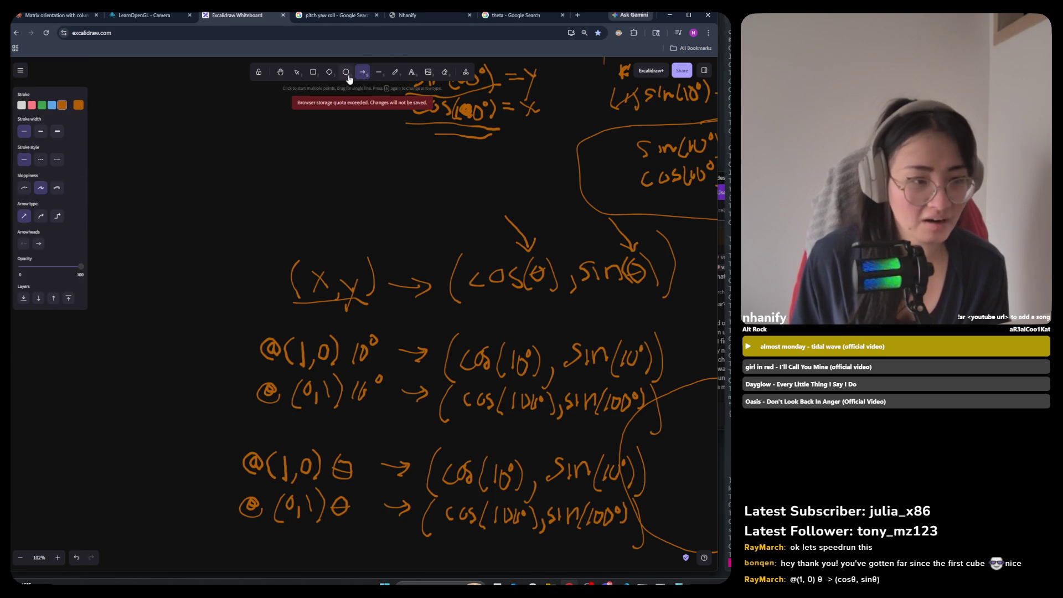
key(v)
mouse_move(630, 455)
mouse_down()
mouse_move(587, 496)
mouse_move(438, 540)
mouse_up()
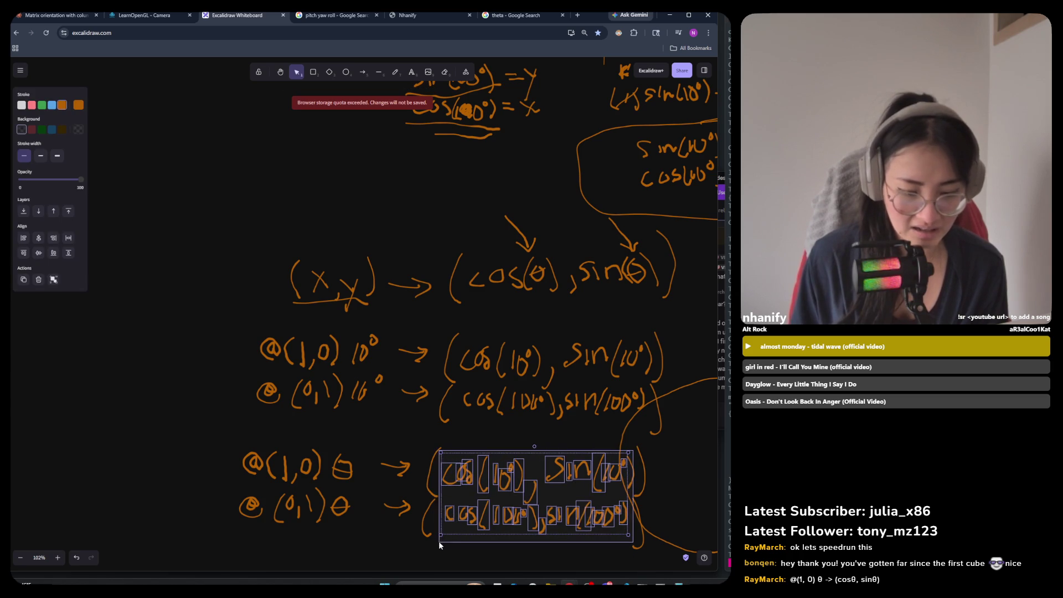
key(Delete)
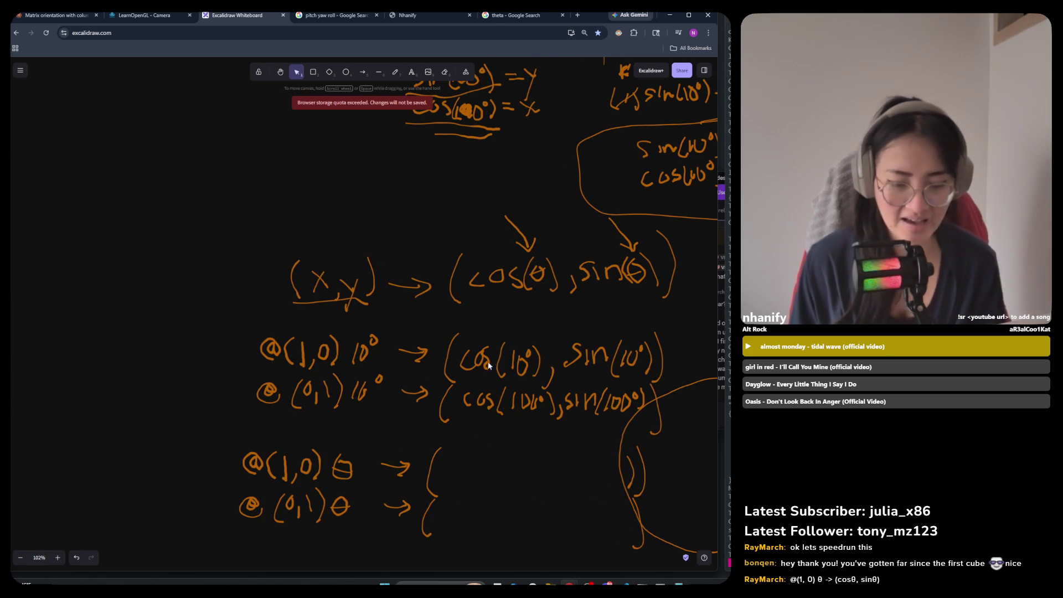
scroll(556, 462, down, 3)
ctrl+scroll(499, 396, up, 1)
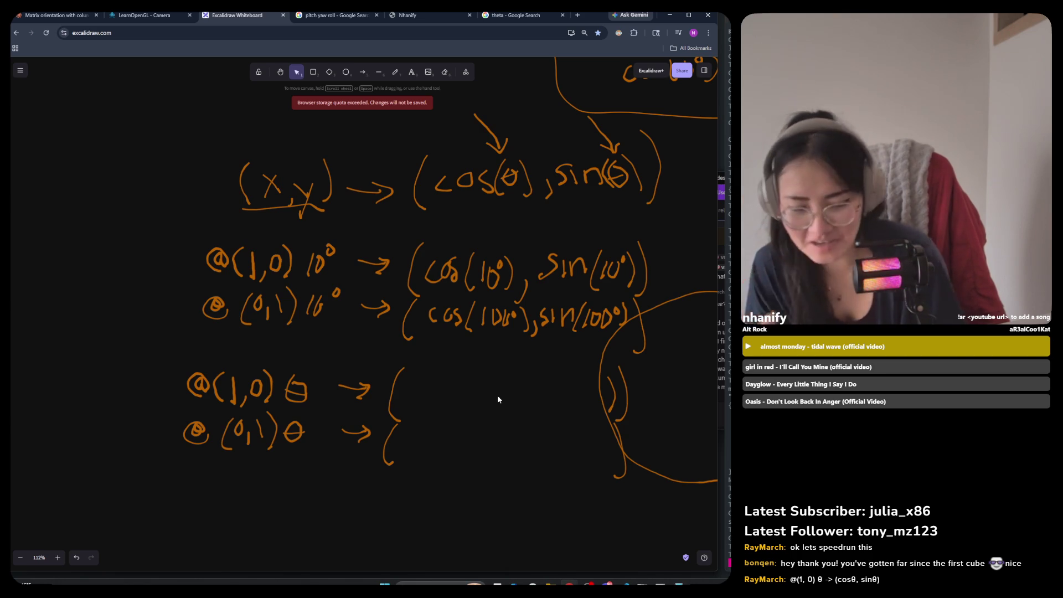
key(alt+Tab)
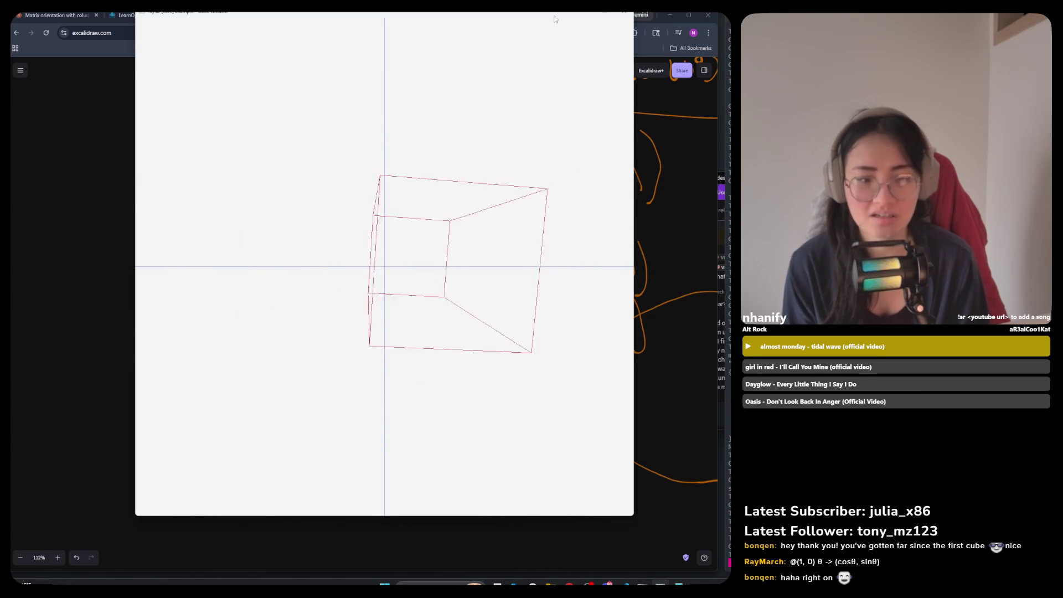
click(625, 12)
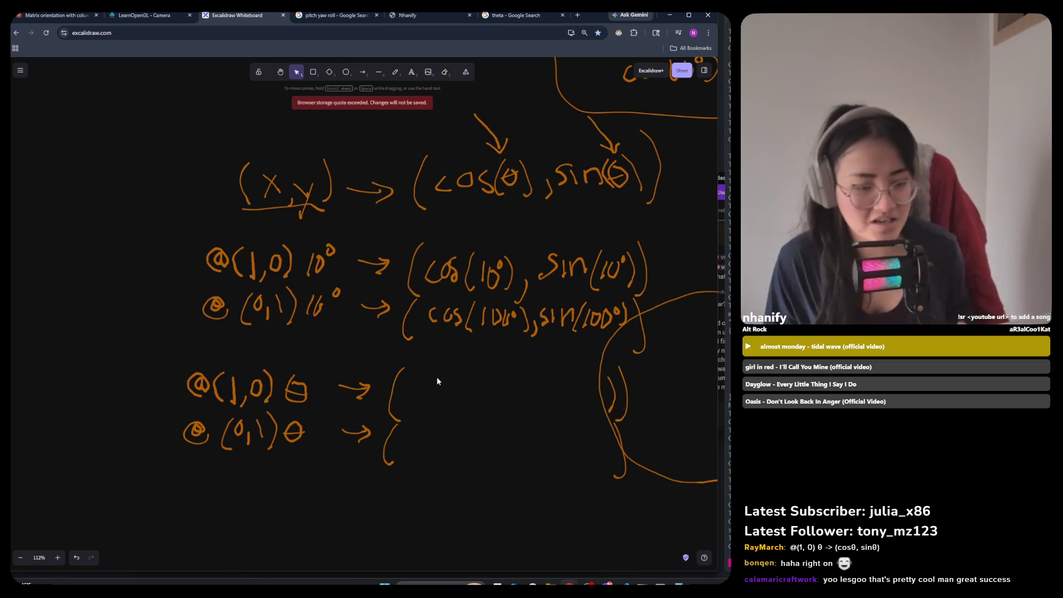
click(395, 73)
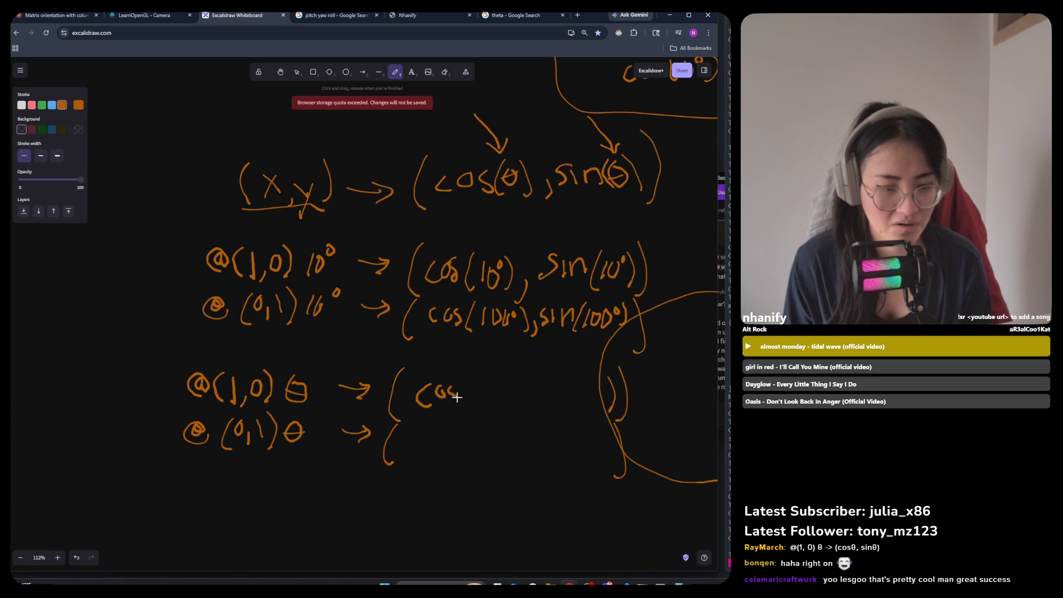
Fix the misdrawn cos strokes, add θ and a comma, and start the box around the θ rows.
key(ctrl+z)
key(ctrl+z)
key(ctrl+shift+z)
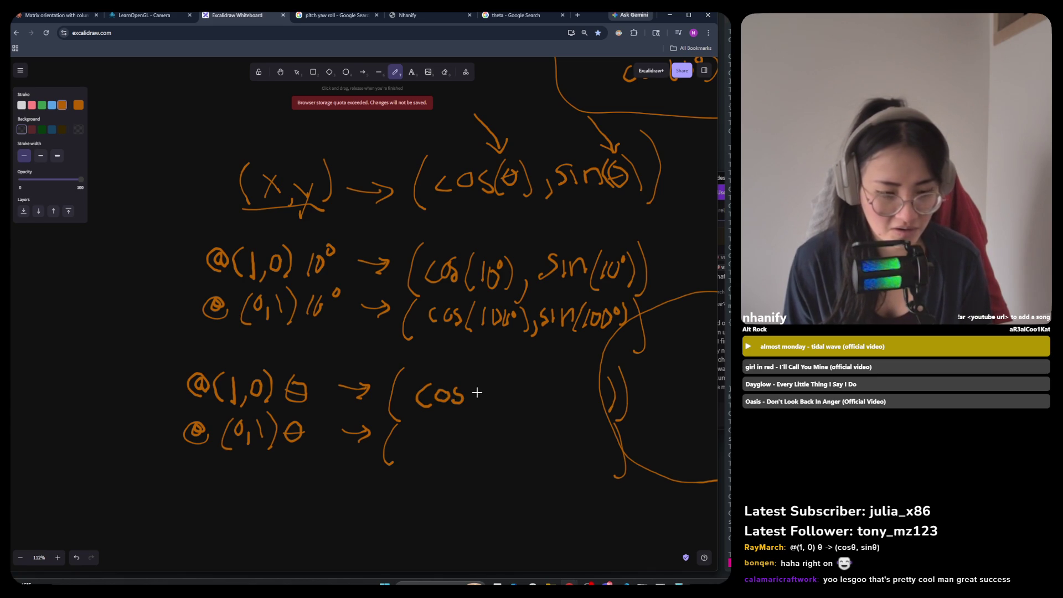
drag(482, 384, 495, 408)
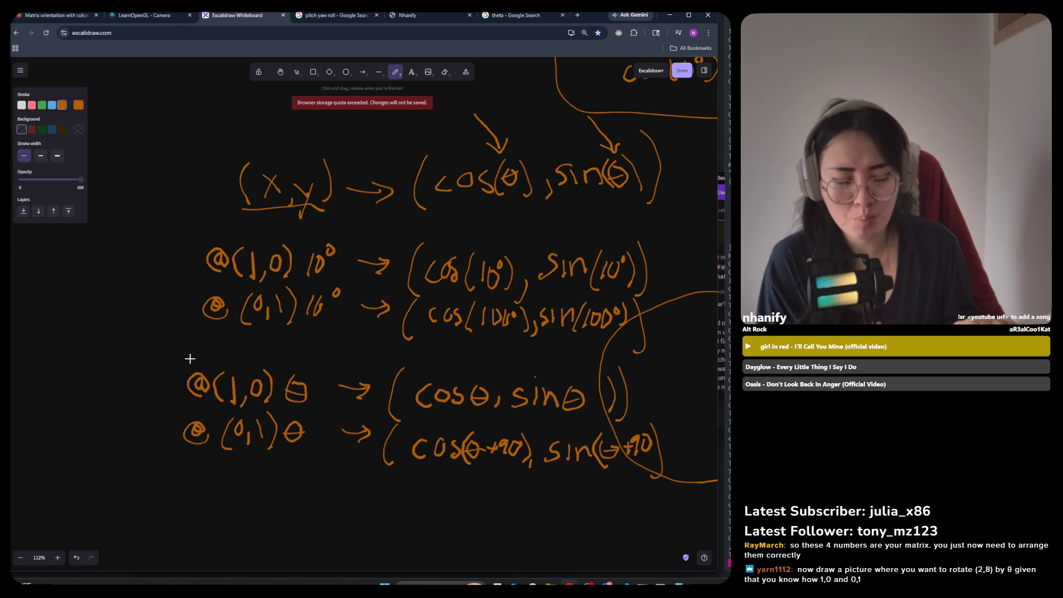
mouse_move(187, 356)
mouse_down()
mouse_move(649, 360)
mouse_move(679, 485)
mouse_move(224, 479)
mouse_move(176, 388)
mouse_move(179, 359)
mouse_up()
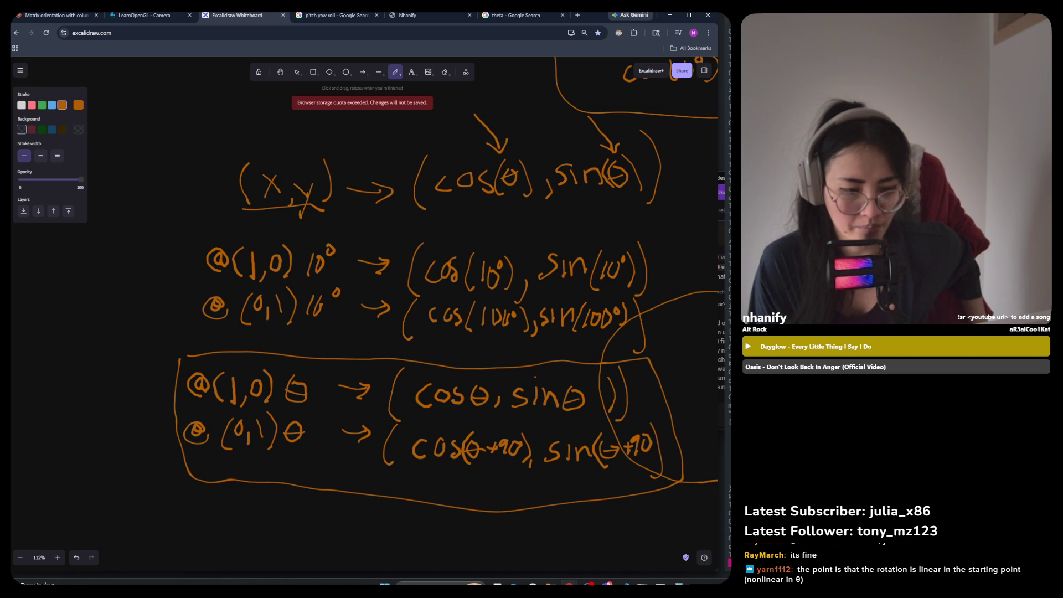
Scroll the canvas down below the boxed θ mappings.
scroll(553, 205, down, 3)
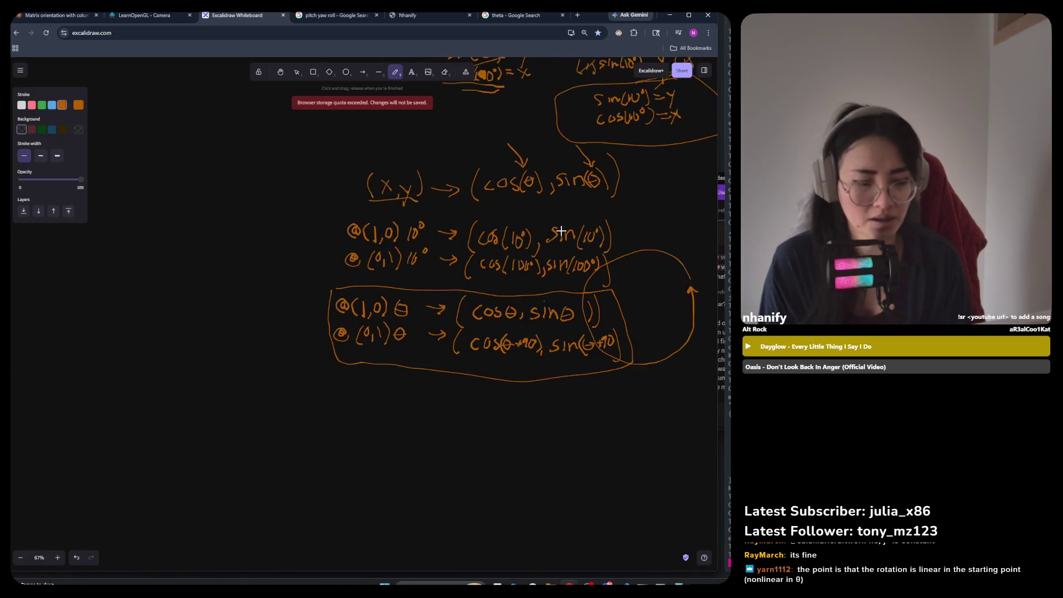
Draw the matrix's left bracket under the box, an upward arrow, and row labels x and y.
scroll(510, 392, up, 2)
scroll(510, 392, down, 3)
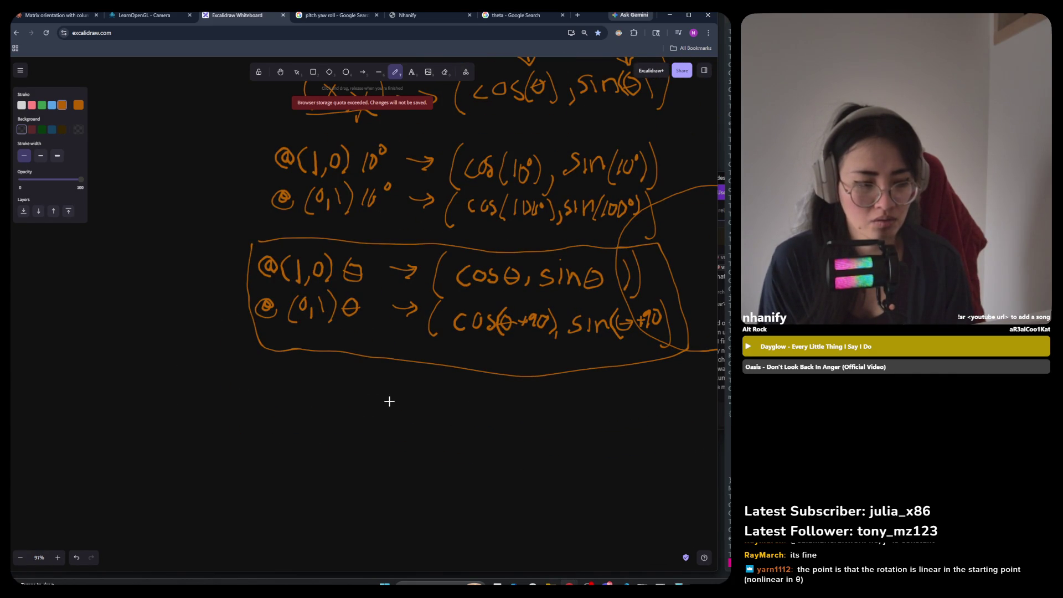
mouse_move(376, 397)
mouse_down()
mouse_move(360, 394)
mouse_move(348, 462)
mouse_move(348, 481)
mouse_move(368, 487)
mouse_up()
drag(383, 369, 389, 378)
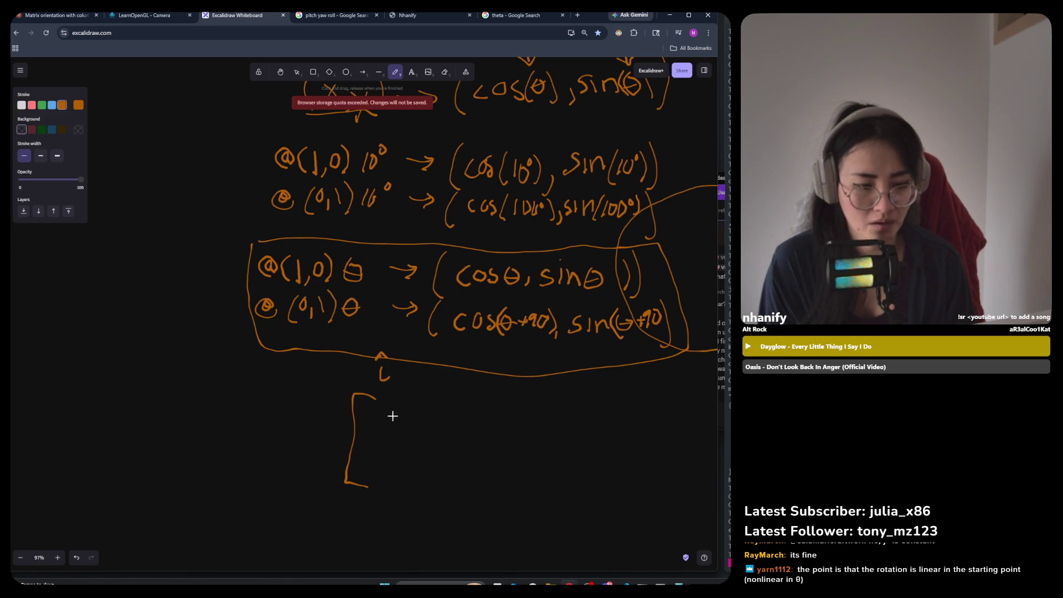
mouse_move(310, 404)
mouse_down()
mouse_move(320, 416)
mouse_move(309, 417)
mouse_up()
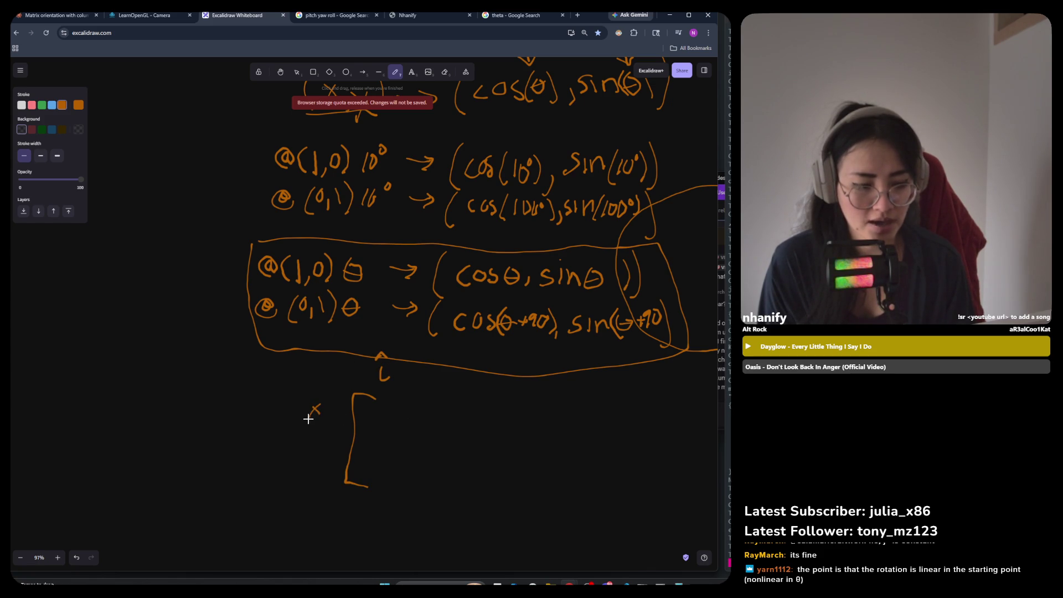
drag(310, 458, 307, 480)
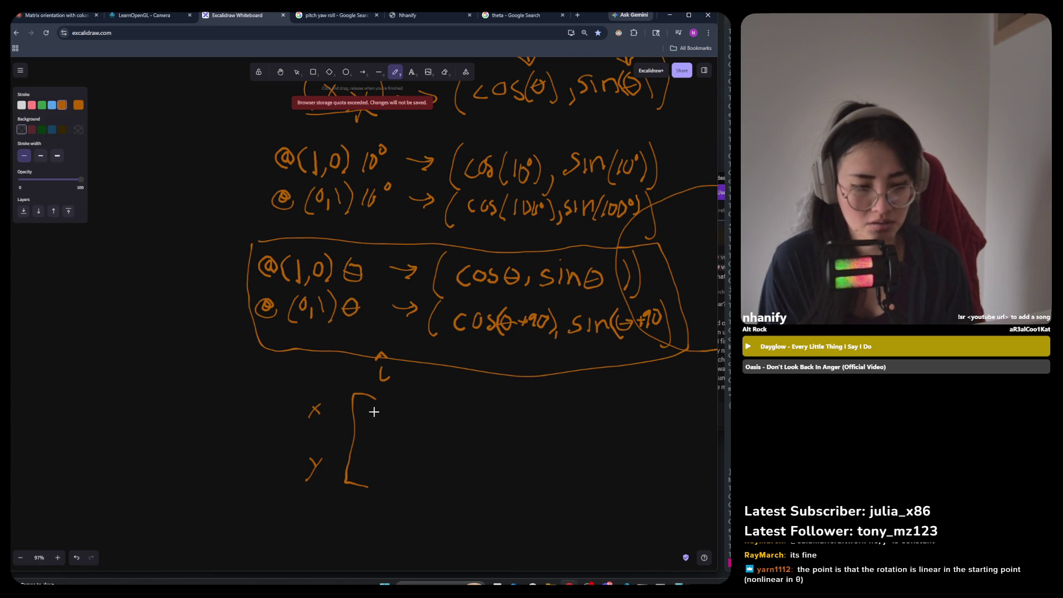
Write cos(θ in the top row, undoing stray strokes and adjusting the sign after it.
mouse_move(378, 408)
mouse_down()
mouse_move(367, 417)
mouse_move(407, 435)
mouse_move(434, 422)
mouse_up()
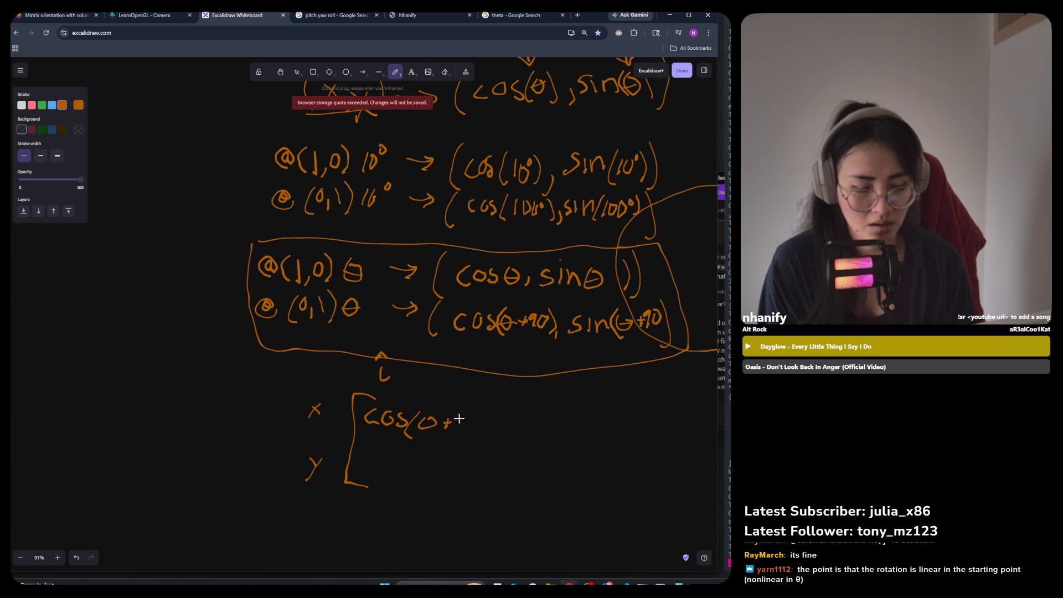
drag(462, 417, 461, 416)
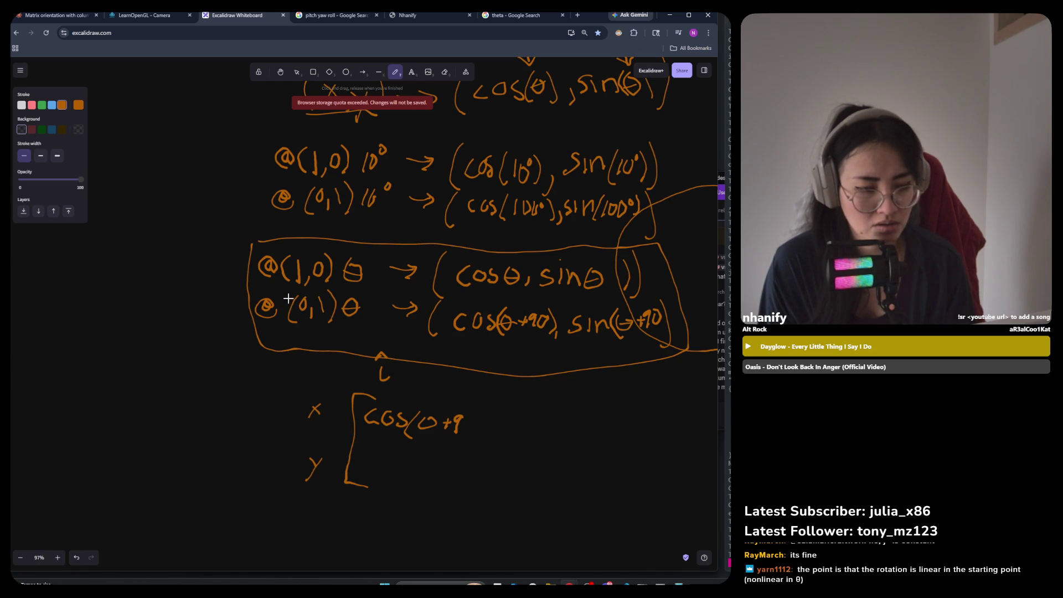
key(ctrl+z)
key(ctrl+z)
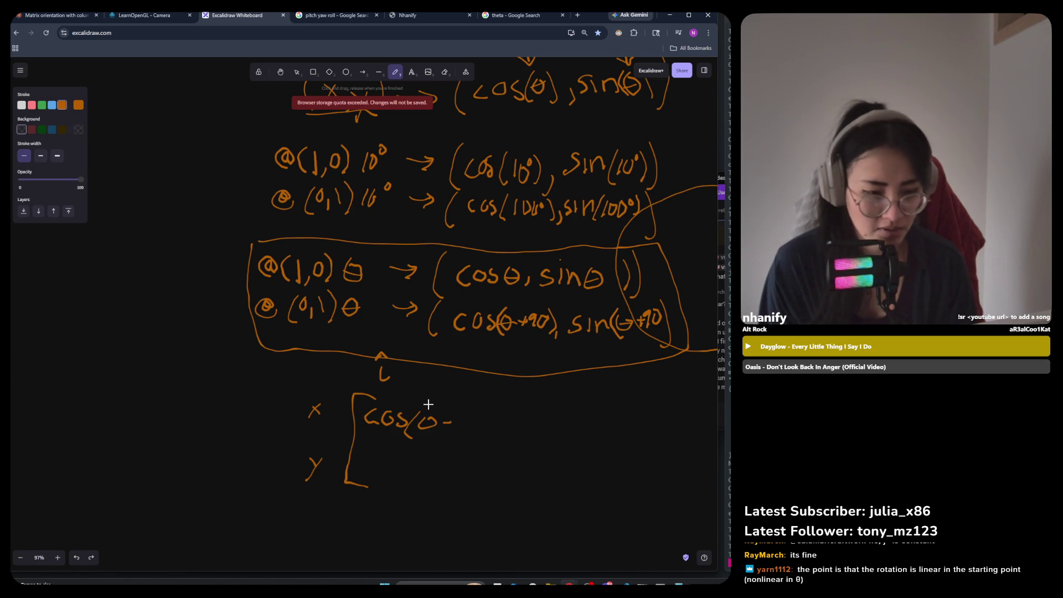
mouse_move(448, 427)
mouse_down()
mouse_move(448, 415)
mouse_move(436, 436)
mouse_up()
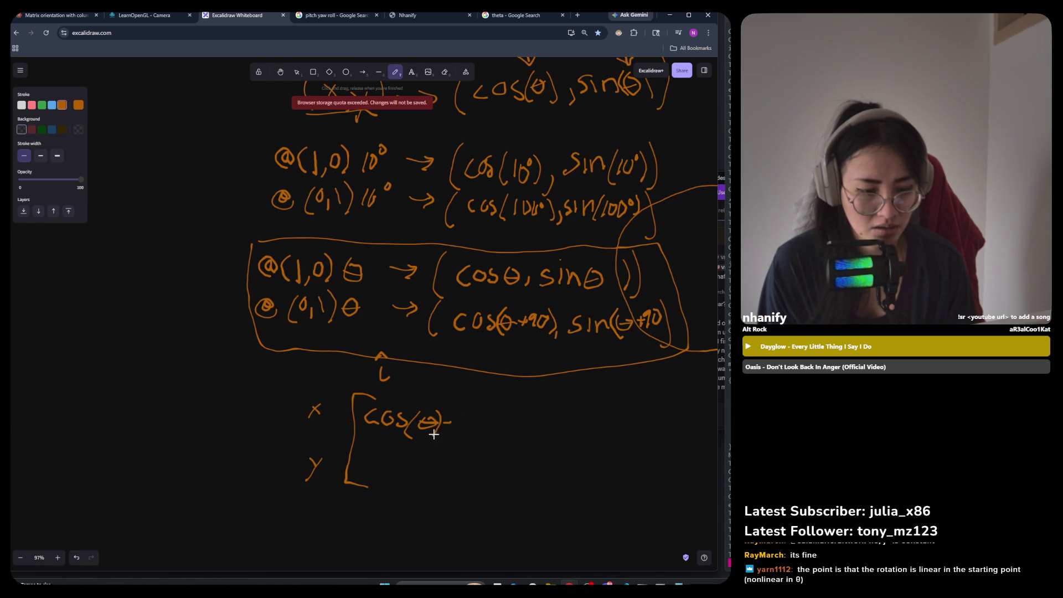
Erase the stray minus after cos(θ) and add a comma after it.
key(9)
key(Escape)
click(445, 72)
drag(445, 452, 447, 422)
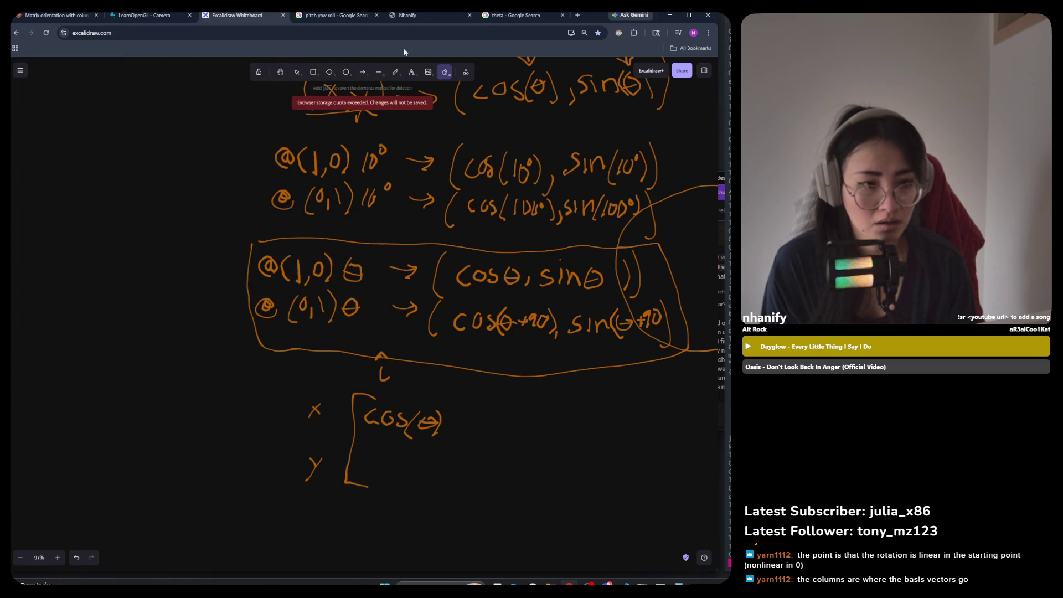
click(395, 71)
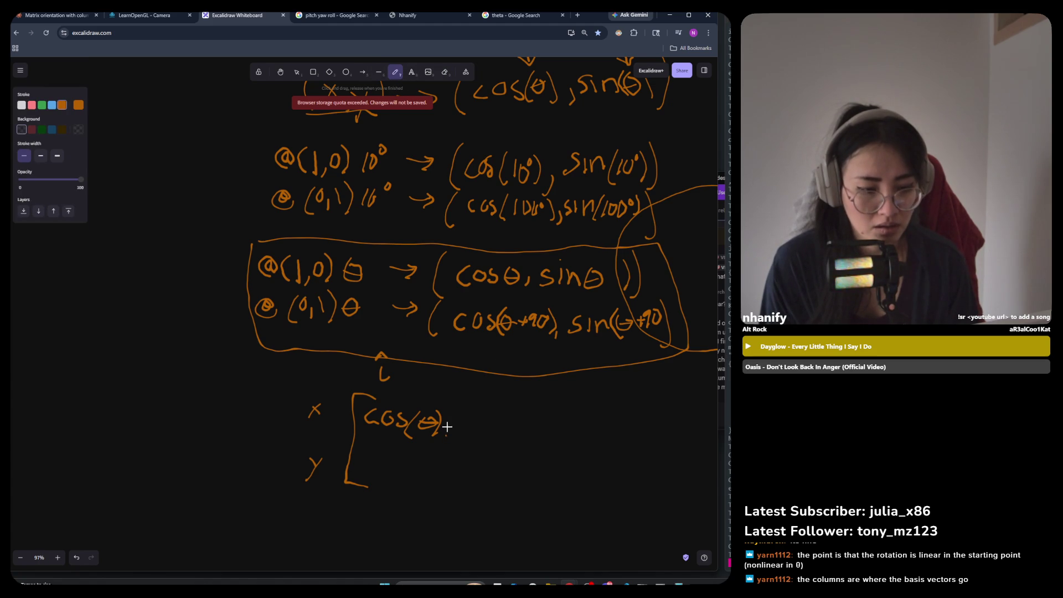
mouse_move(447, 426)
mouse_down()
mouse_move(443, 436)
mouse_move(476, 428)
mouse_up()
Write sin(θ) in the bottom row and place a text box beside the top row.
key(ctrl+z)
key(ctrl+z)
mouse_move(369, 451)
mouse_down()
mouse_move(361, 467)
mouse_move(404, 474)
mouse_move(423, 461)
mouse_move(426, 474)
mouse_up()
key(ctrl+z)
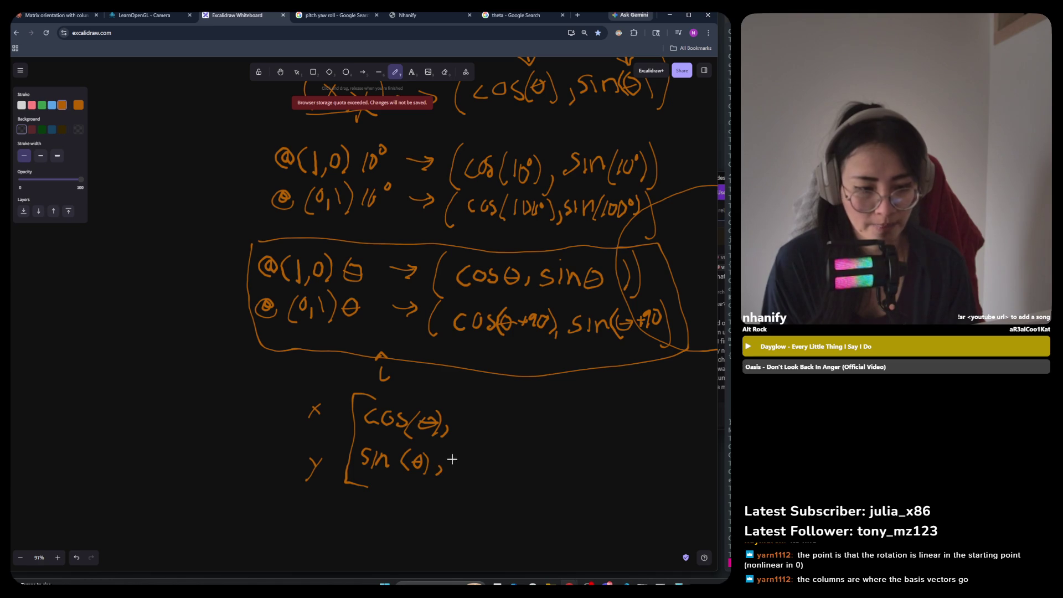
key(e)
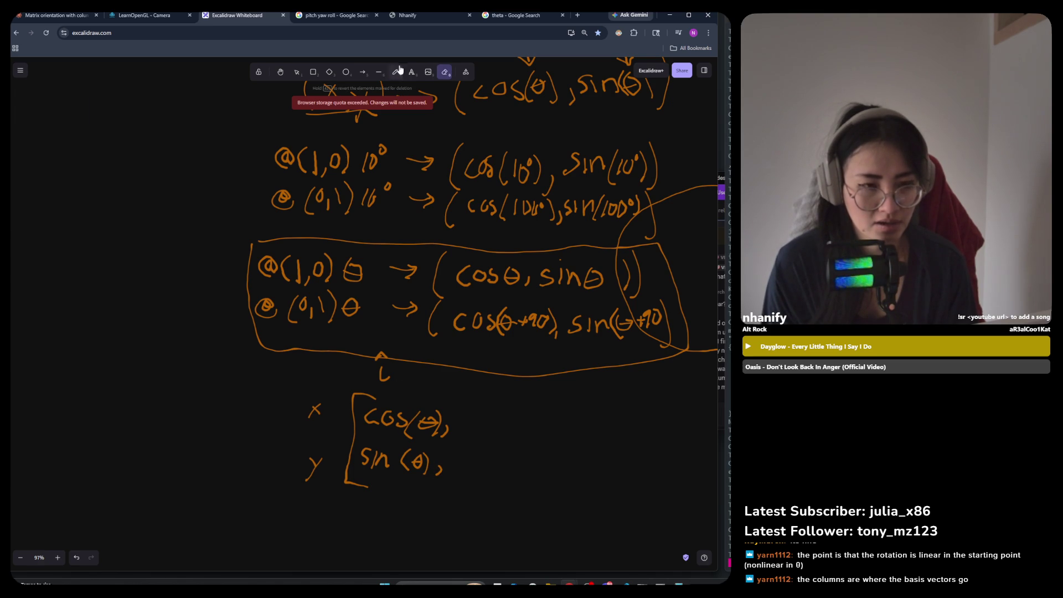
key(t)
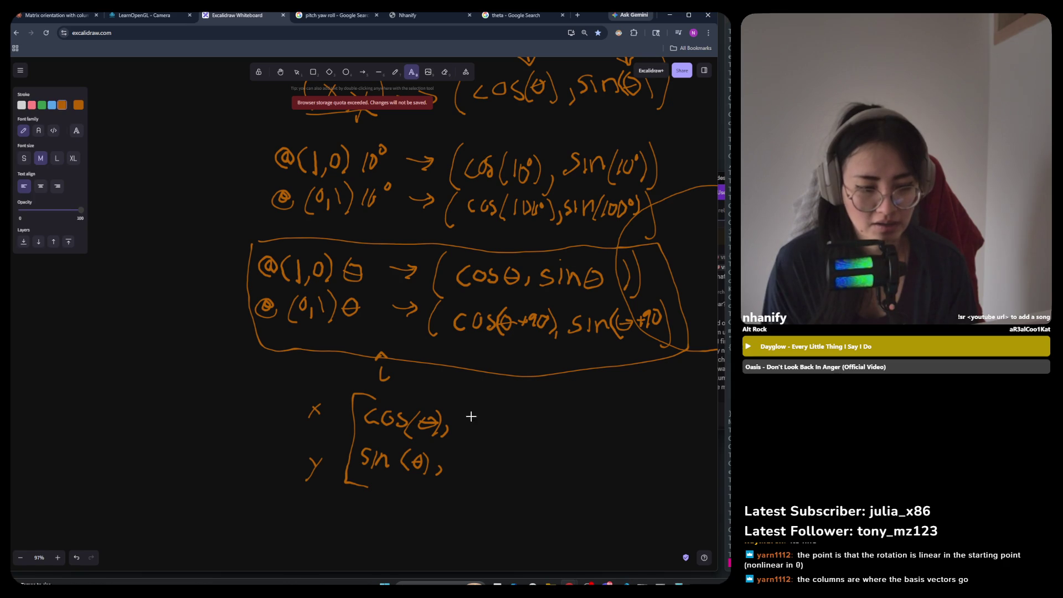
click(464, 432)
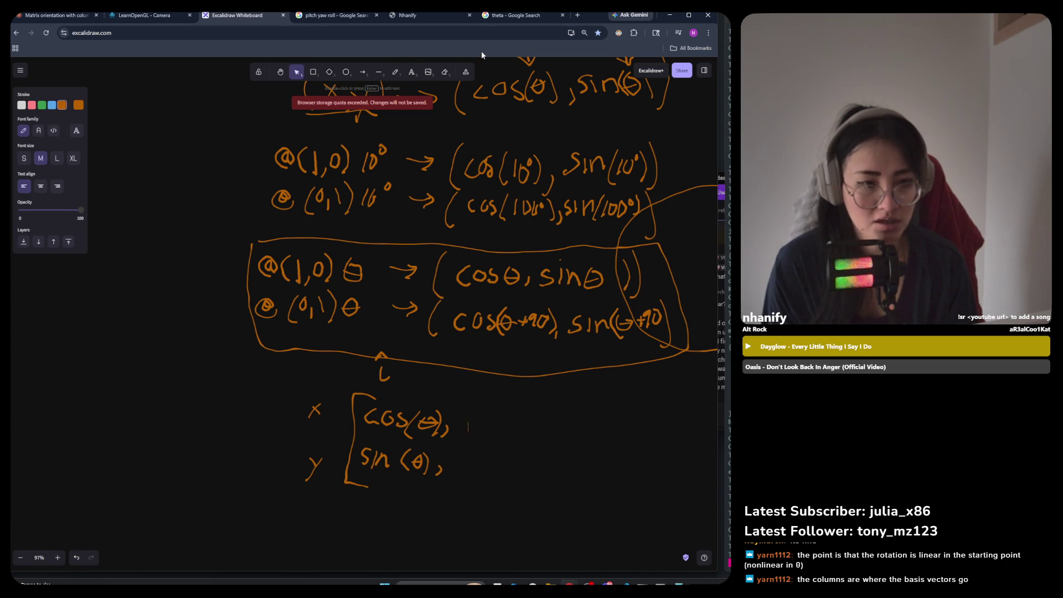
Handwrite cos(θ+90) above sin(θ+90) in the second column and close the right bracket.
click(445, 72)
click(395, 72)
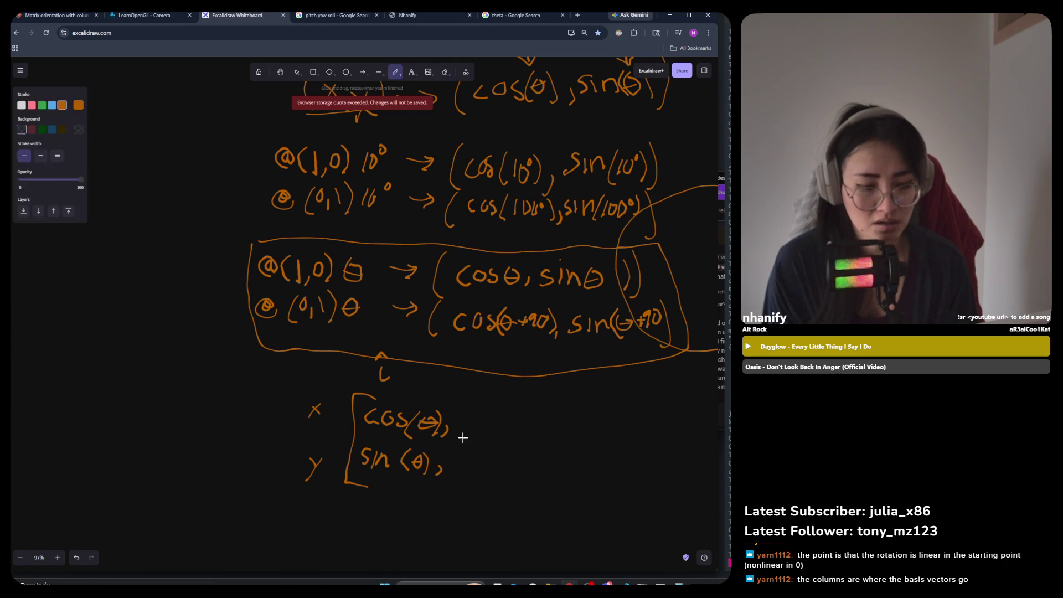
mouse_move(478, 416)
mouse_down()
mouse_move(475, 431)
mouse_move(497, 418)
mouse_move(504, 430)
mouse_move(533, 429)
mouse_up()
mouse_move(542, 420)
mouse_down()
mouse_move(540, 433)
mouse_move(551, 419)
mouse_move(561, 436)
mouse_up()
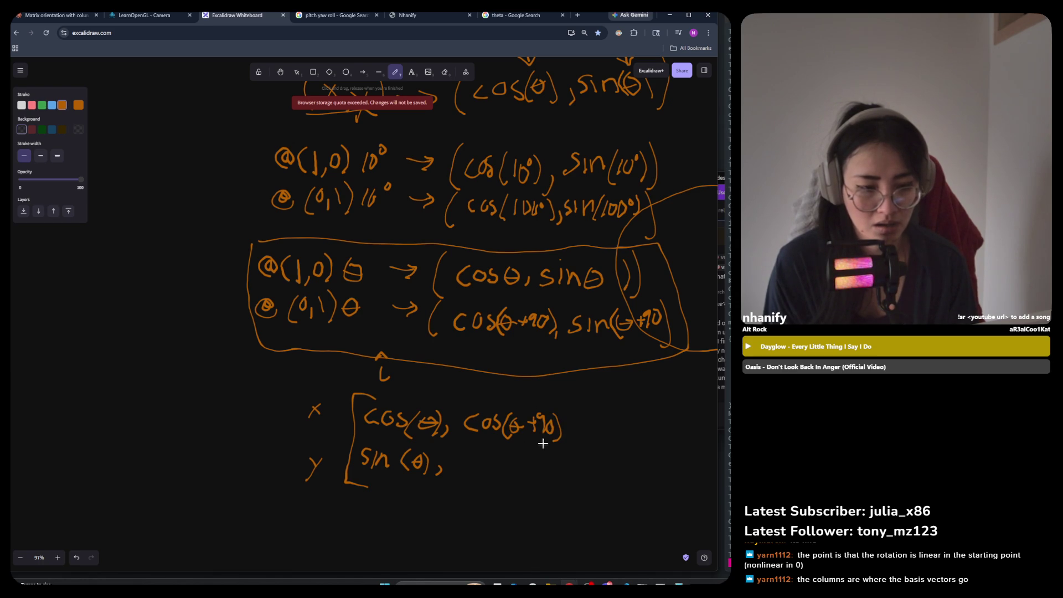
mouse_move(472, 456)
mouse_down()
mouse_move(463, 472)
mouse_move(496, 471)
mouse_up()
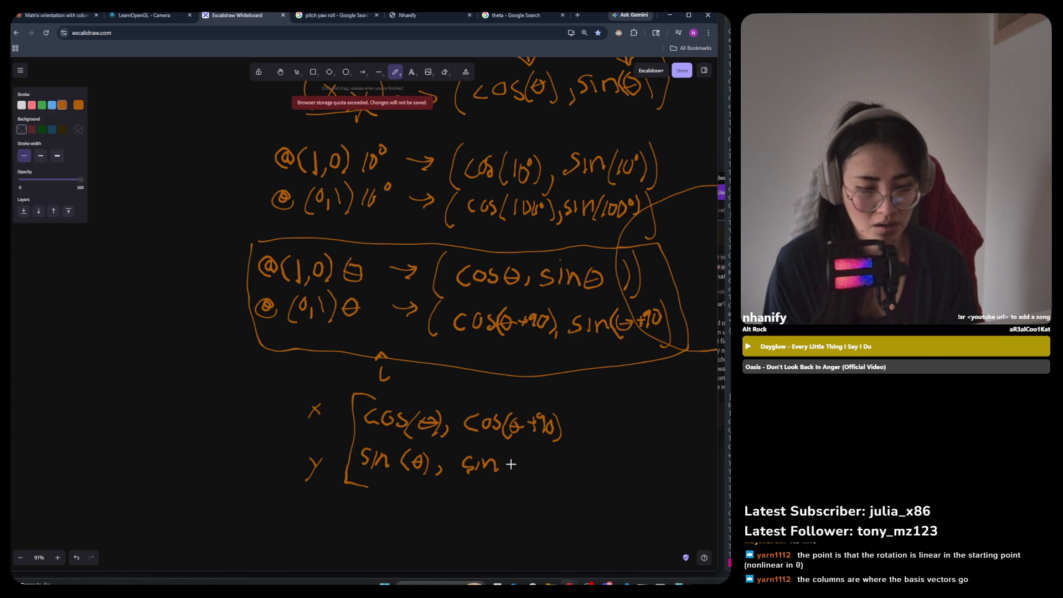
mouse_move(506, 455)
mouse_down()
mouse_move(504, 474)
mouse_move(529, 463)
mouse_move(548, 470)
mouse_move(556, 455)
mouse_up()
drag(563, 450, 566, 472)
mouse_move(559, 394)
mouse_down()
mouse_move(576, 389)
mouse_move(574, 487)
mouse_move(564, 487)
mouse_up()
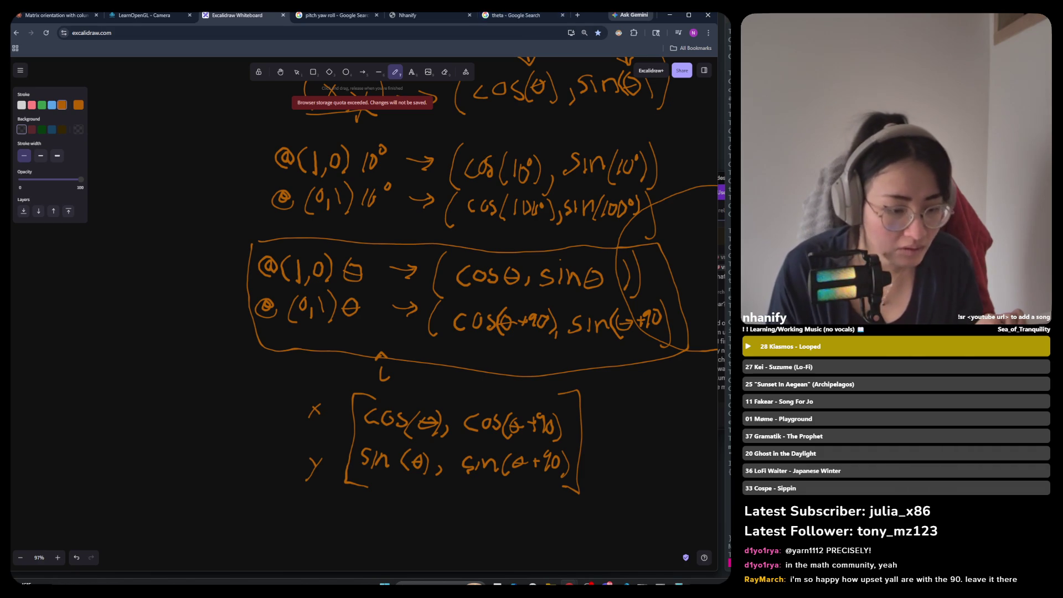
Pick the eraser to edit the finished matrix.
click(445, 72)
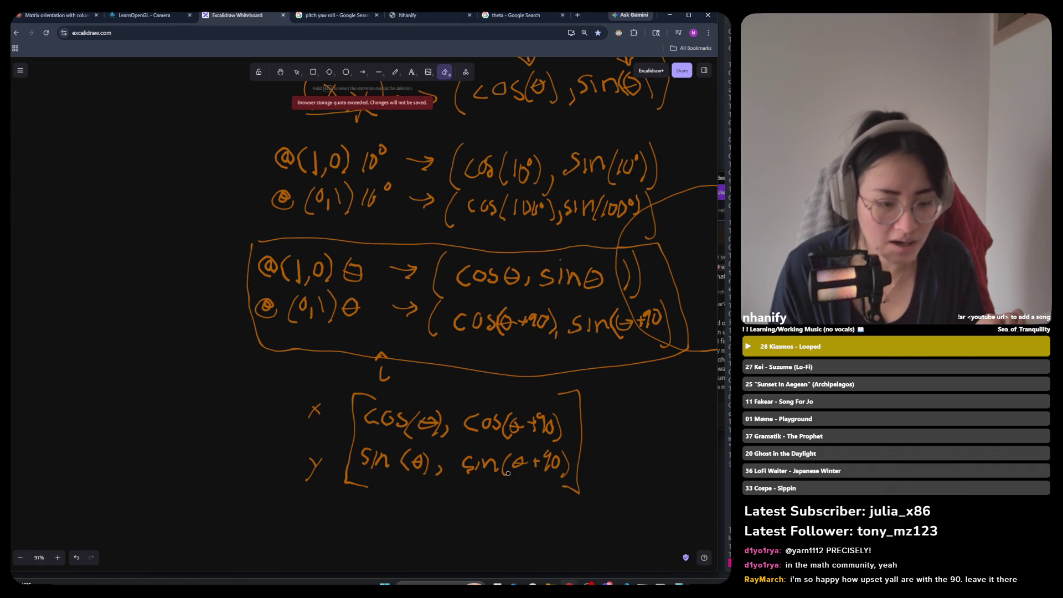
Erase +90 from the top-right cos(θ+90), shift its closing parenthesis left, then undo.
drag(533, 431, 546, 420)
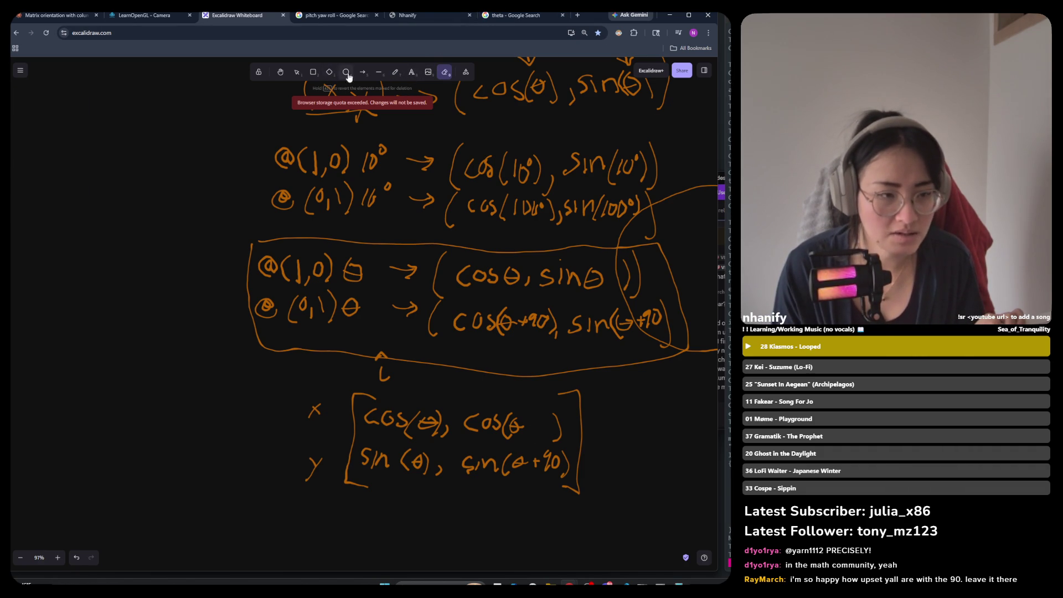
click(297, 72)
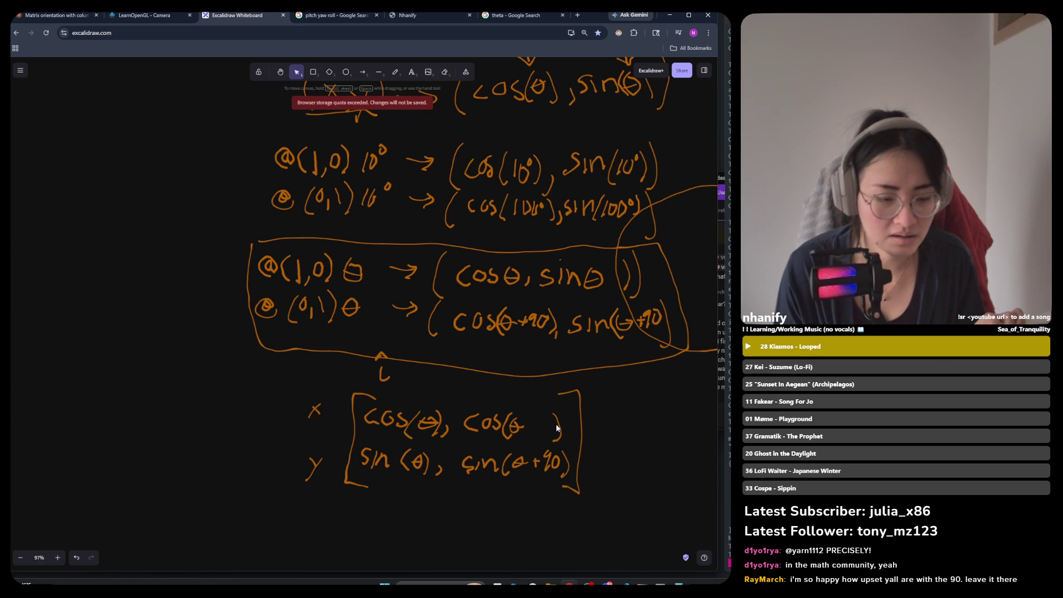
click(558, 426)
drag(558, 427, 531, 426)
click(657, 439)
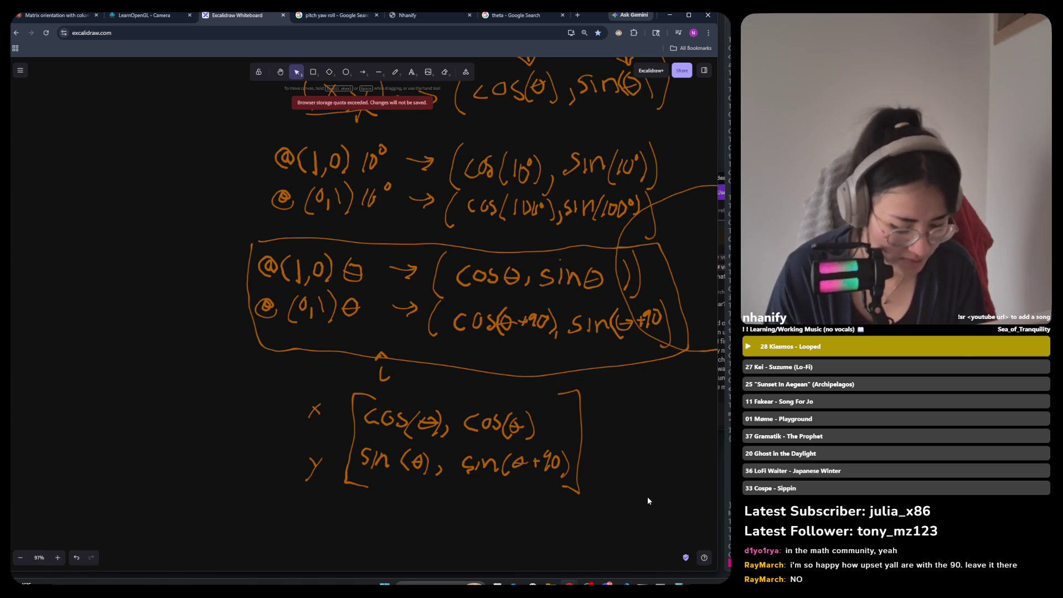
key(ctrl+z)
key(ctrl+z)
key(ctrl+z)
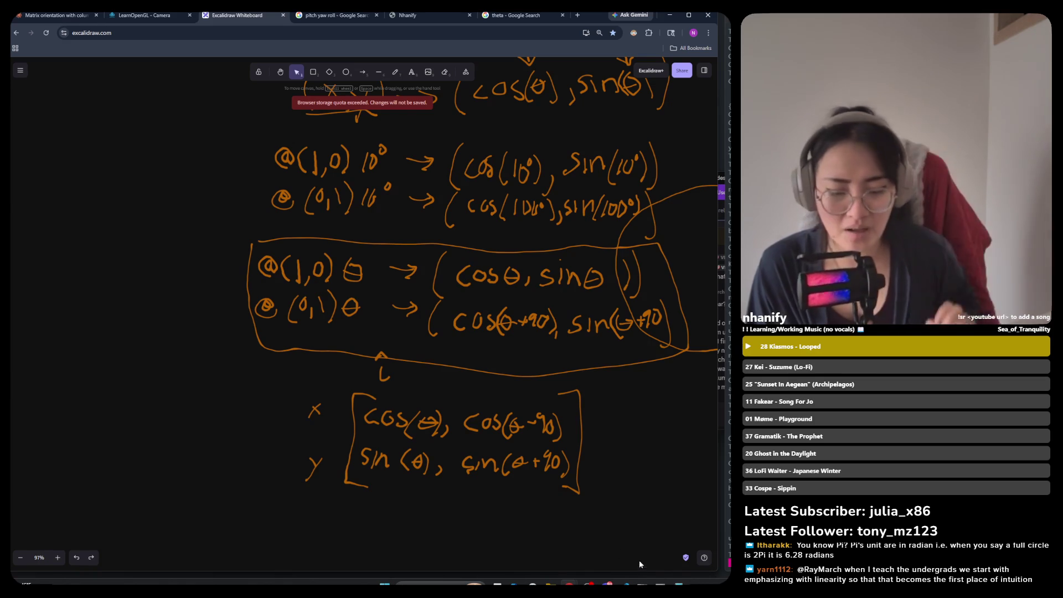
Bring the Calculator showing cos(100)=-0.1736 and sin(100)=0.9848 in front of Excalidraw.
click(679, 586)
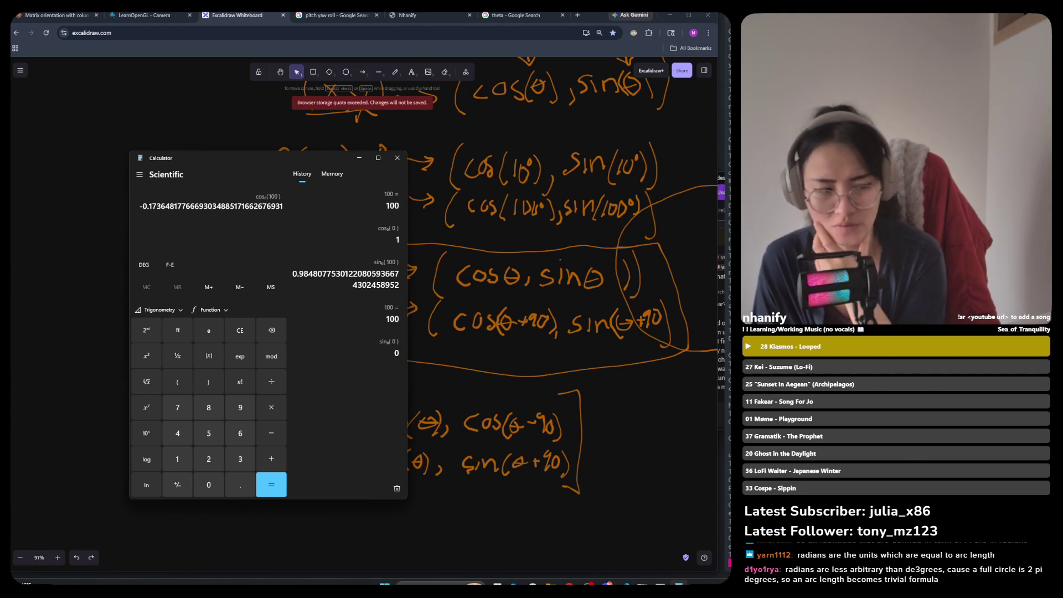
Highlight the cos(100) result digits in Calculator, then return to the Excalidraw whiteboard.
drag(152, 208, 170, 209)
click(171, 211)
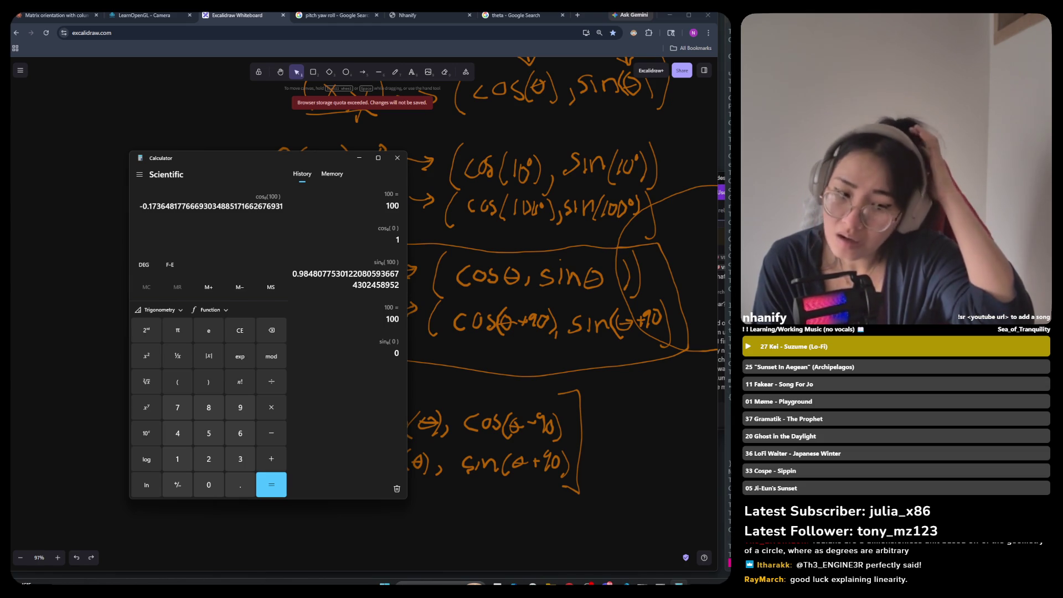
click(606, 523)
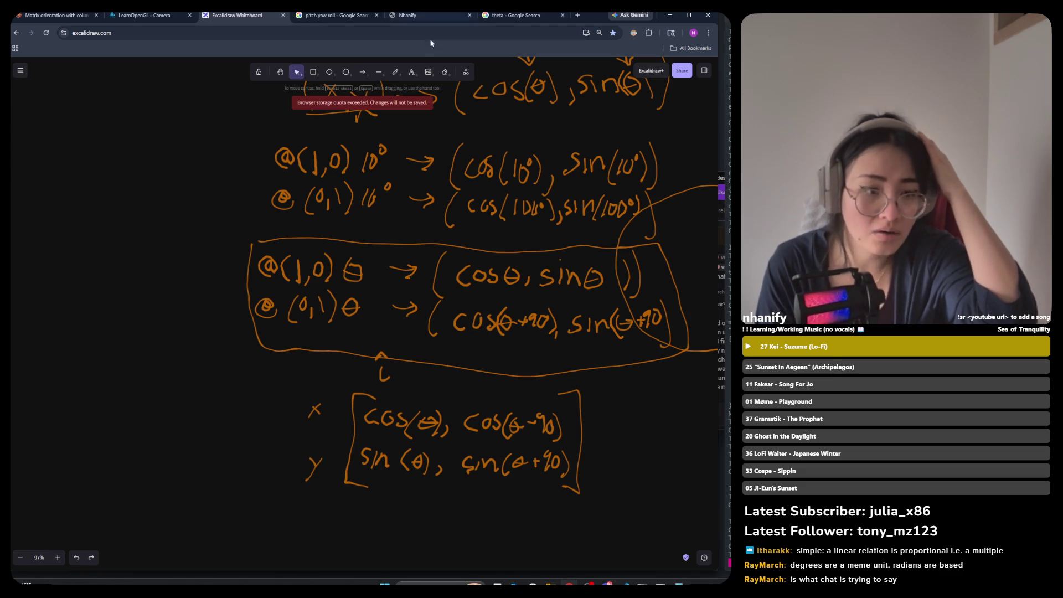
Draw a short vertical line through the minus so cos(θ−90) reads cos(θ+90).
click(379, 73)
drag(531, 415, 531, 431)
click(642, 410)
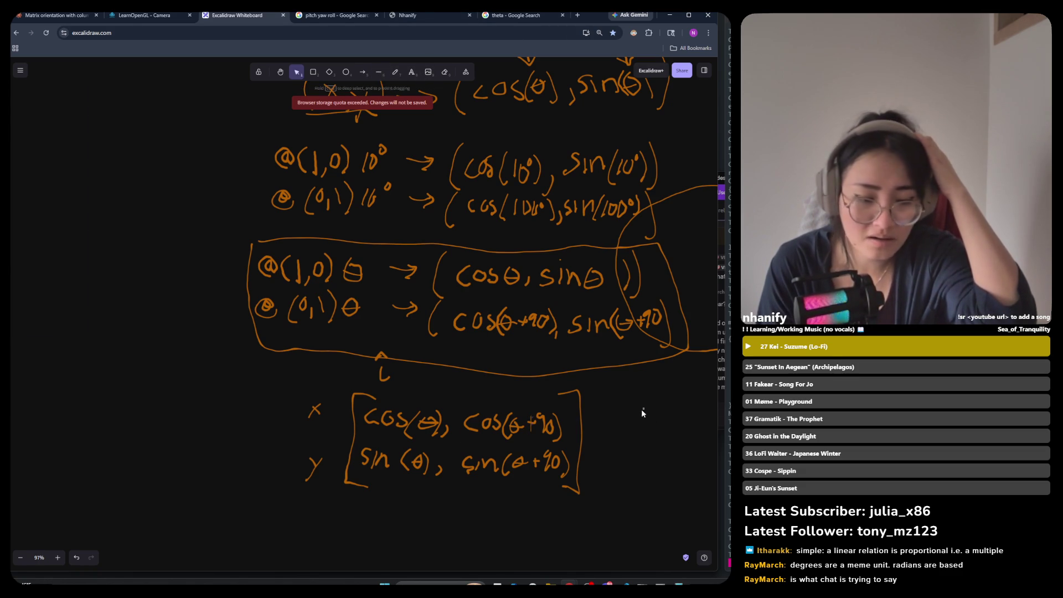
click(396, 72)
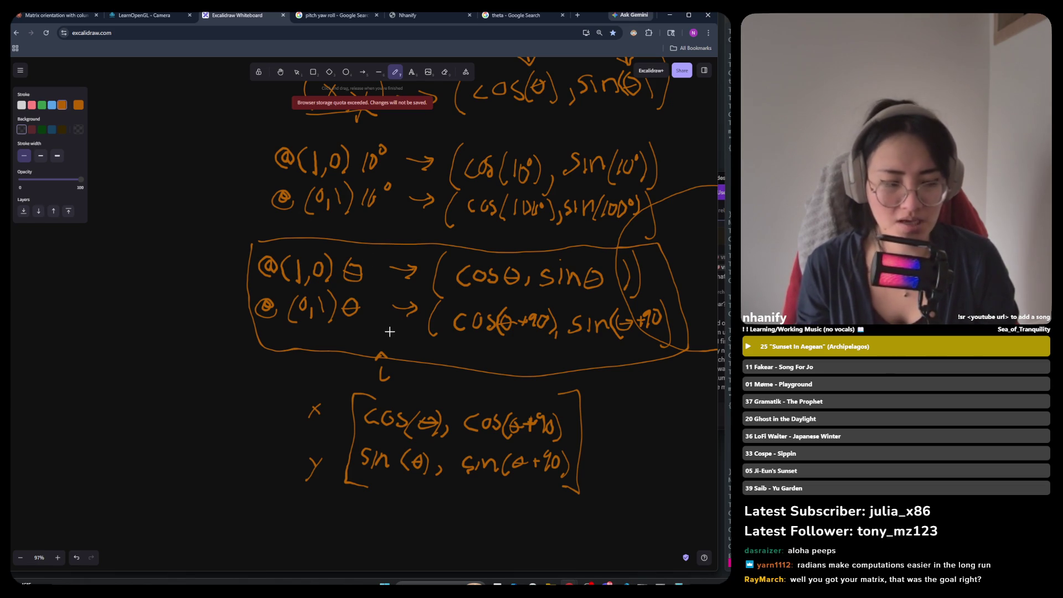
scroll(387, 338, down, 10)
scroll(387, 339, up, 8)
scroll(387, 339, down, 8)
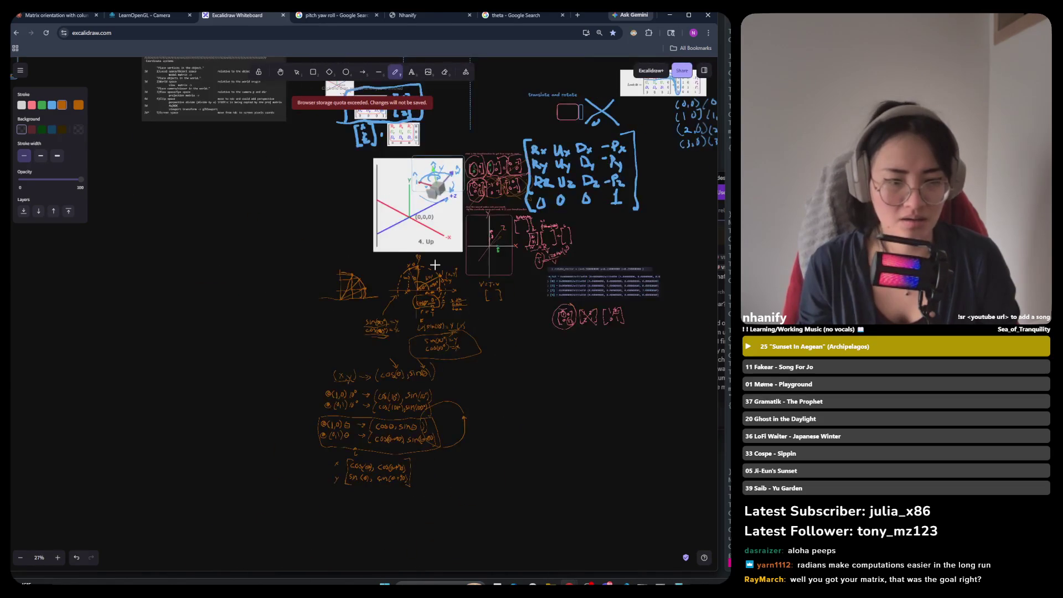
scroll(399, 351, up, 7)
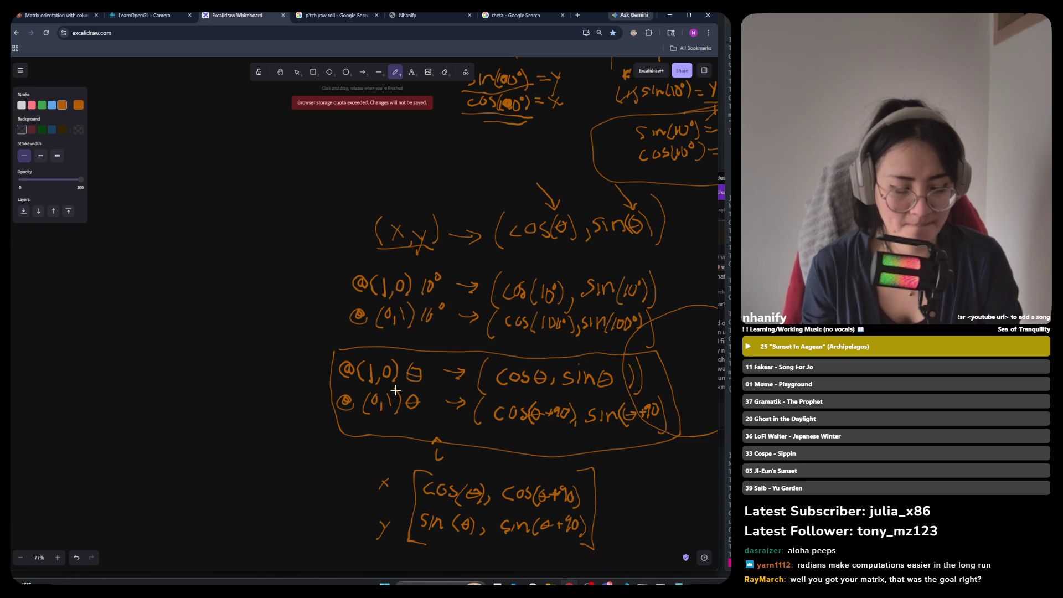
scroll(395, 390, up, 1)
scroll(453, 499, down, 3)
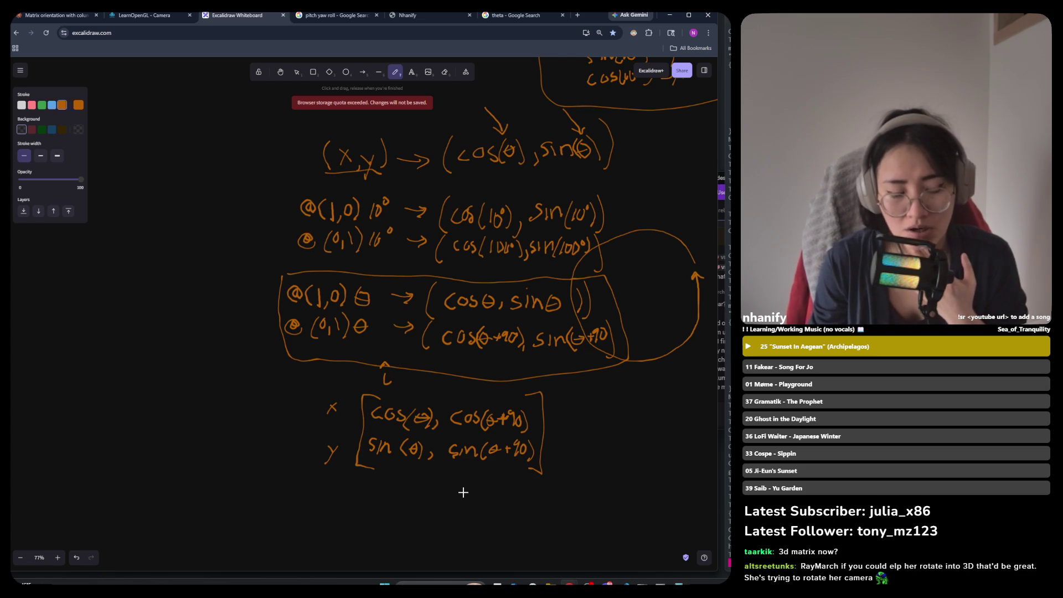
Write 90° under the matrix and sketch small L-shaped axes with arrowheads and an i label.
mouse_move(450, 491)
mouse_down()
mouse_move(443, 513)
mouse_move(464, 490)
mouse_move(458, 504)
mouse_up()
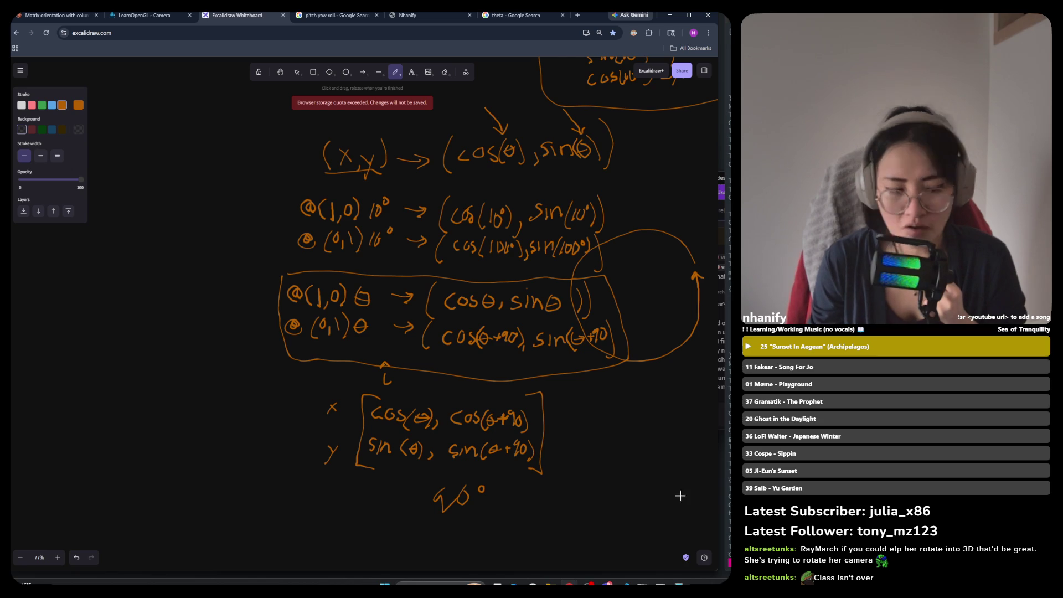
mouse_move(591, 456)
mouse_down()
mouse_move(585, 489)
mouse_move(588, 457)
mouse_move(617, 484)
mouse_move(614, 475)
mouse_move(641, 483)
mouse_up()
click(630, 470)
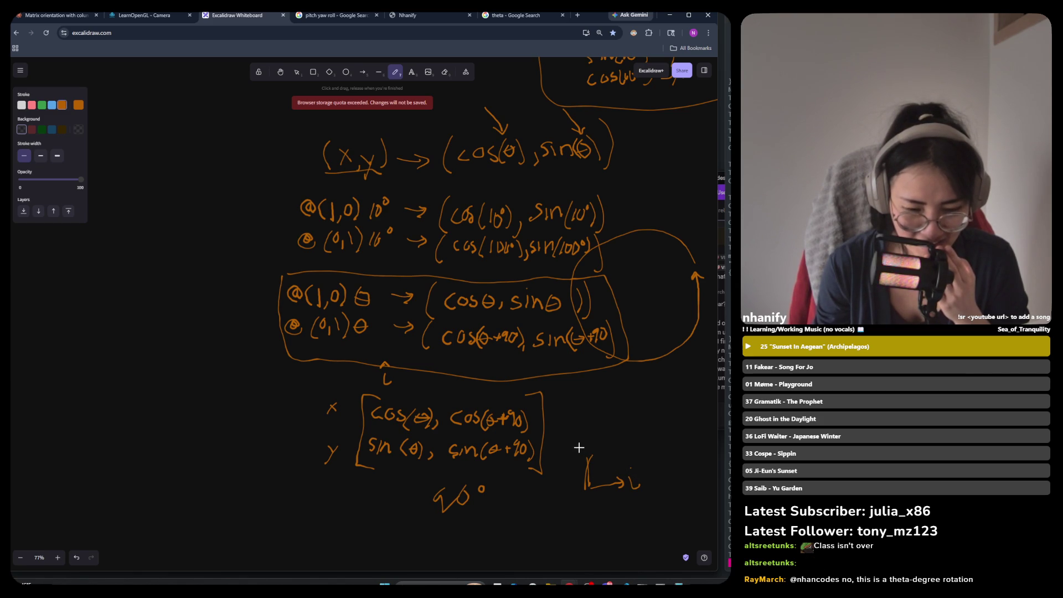
click(578, 430)
drag(579, 439, 583, 462)
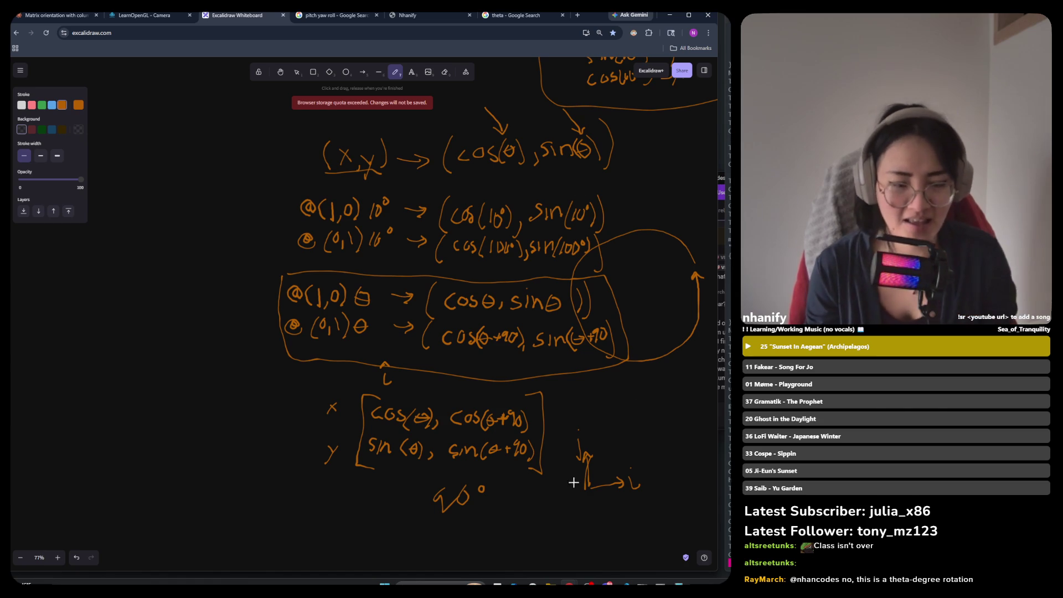
Select the small axes sketch, copy it, and rotate it around its centre.
click(298, 72)
drag(654, 420, 563, 507)
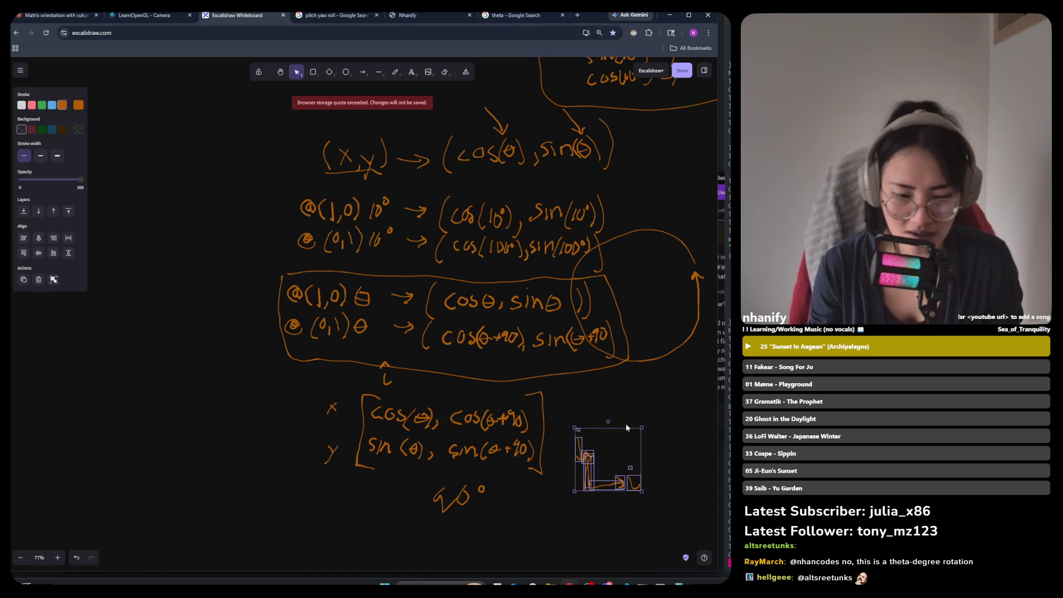
right_click(603, 443)
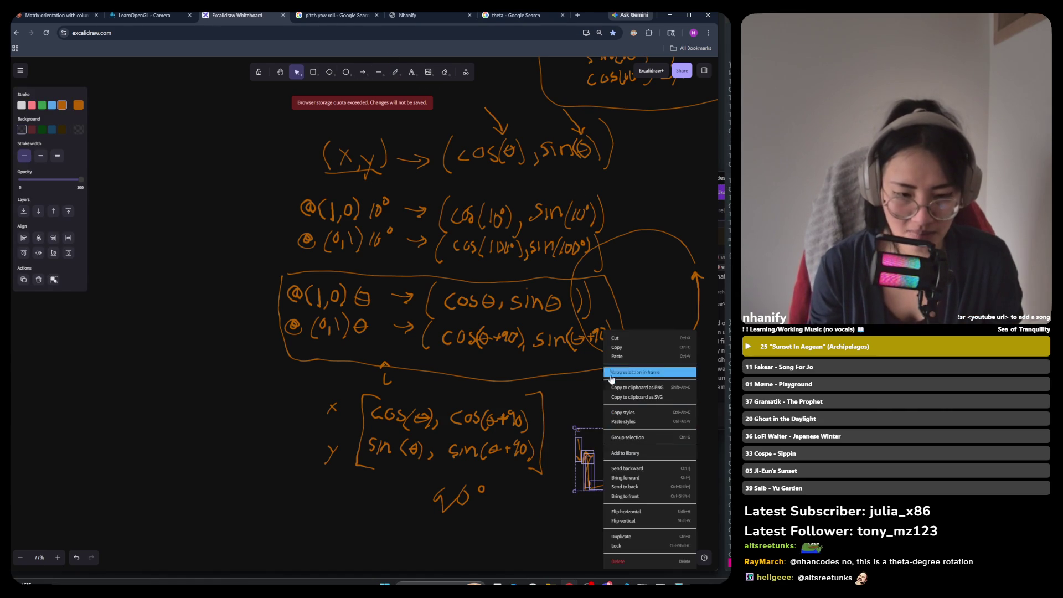
click(629, 344)
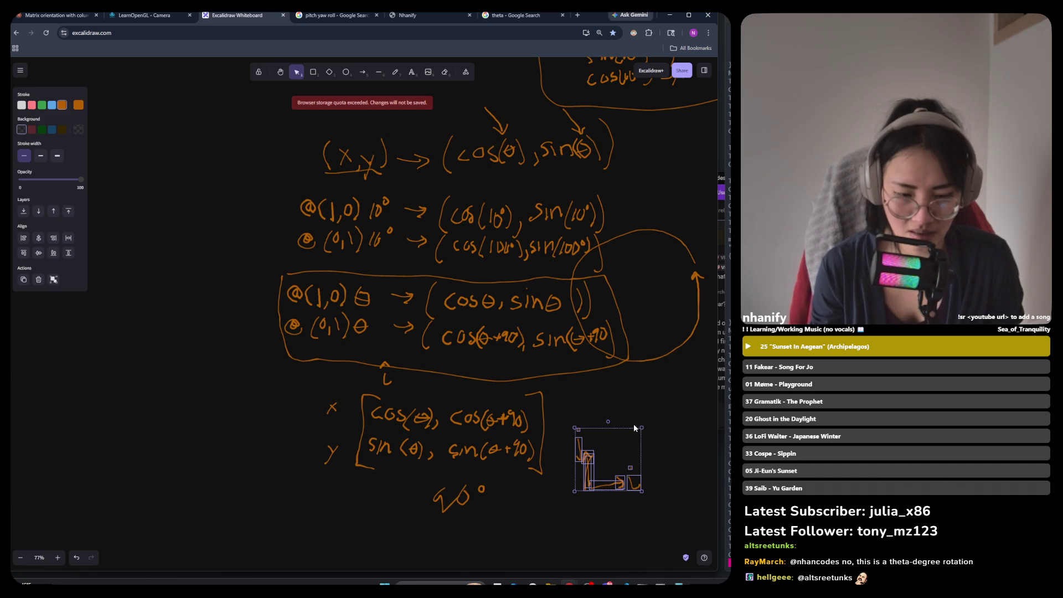
mouse_move(609, 420)
mouse_down()
mouse_move(594, 410)
mouse_move(560, 414)
mouse_move(547, 449)
mouse_move(561, 480)
mouse_move(541, 403)
mouse_move(561, 410)
mouse_up()
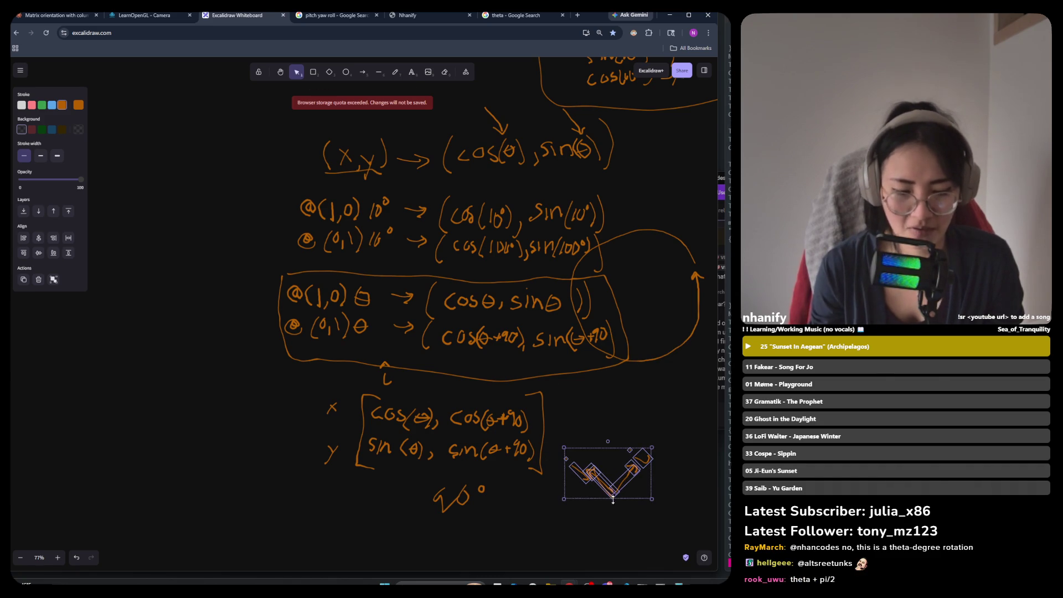
Reselect the tilted sketch and rotate it about 45° clockwise back into an upright L.
click(612, 496)
mouse_move(665, 442)
mouse_down()
mouse_move(649, 435)
mouse_move(552, 516)
mouse_up()
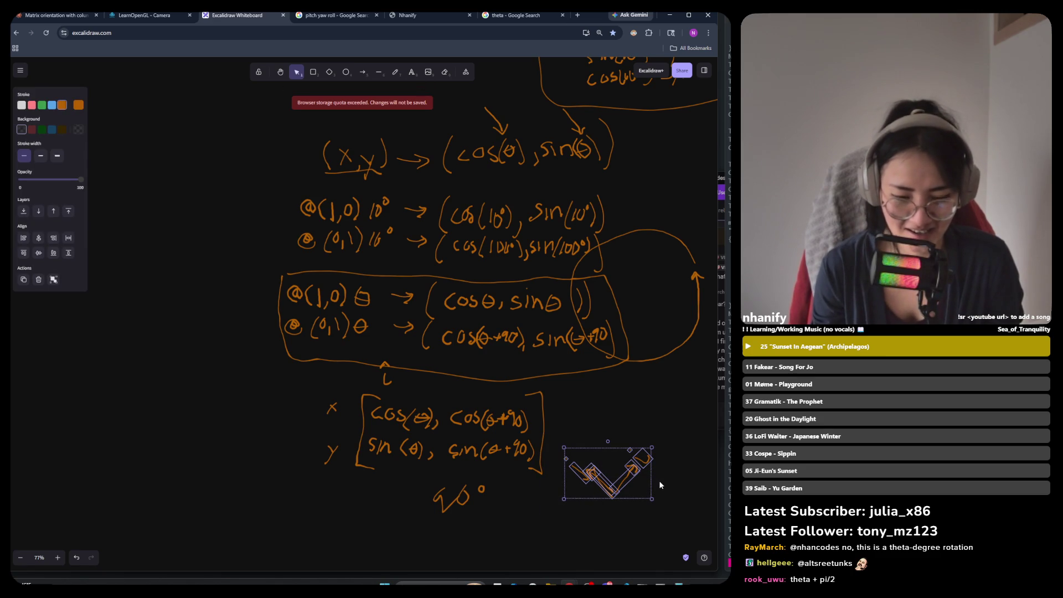
mouse_move(629, 471)
mouse_down()
mouse_move(672, 470)
mouse_move(630, 472)
mouse_up()
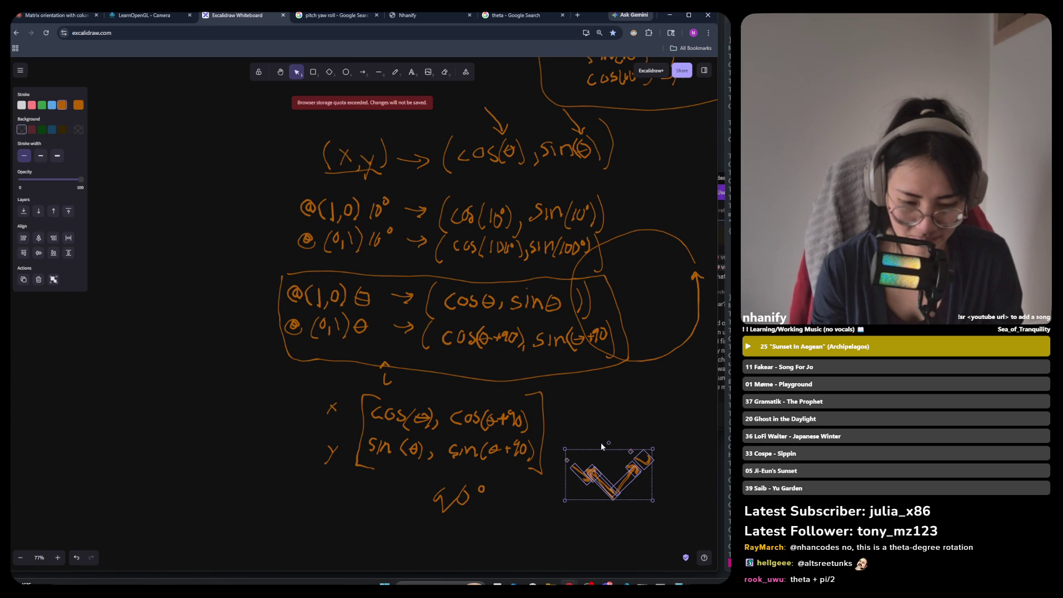
drag(608, 443, 637, 443)
key(ctrl+z)
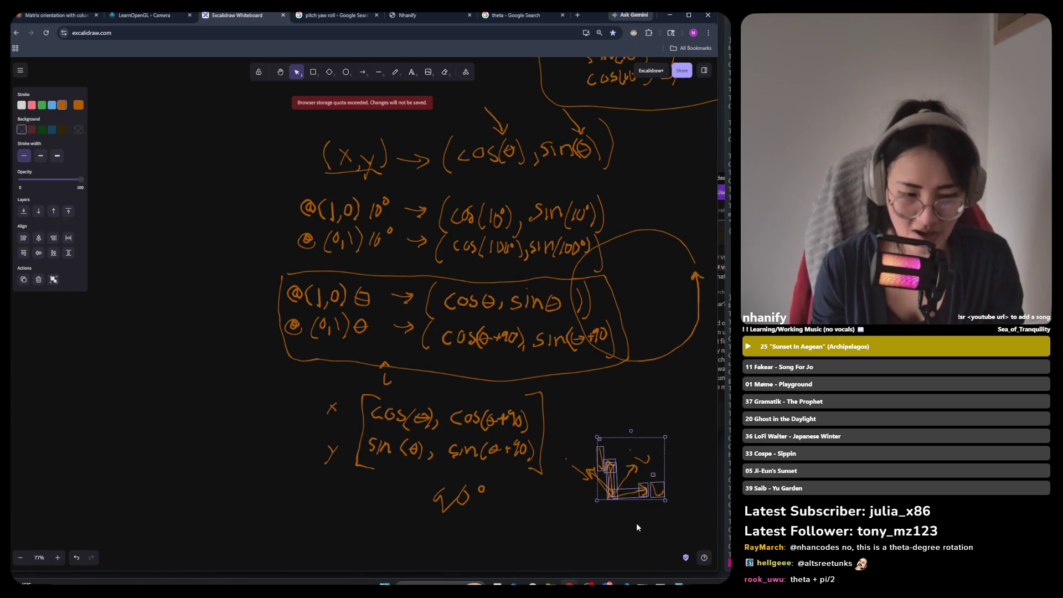
click(636, 523)
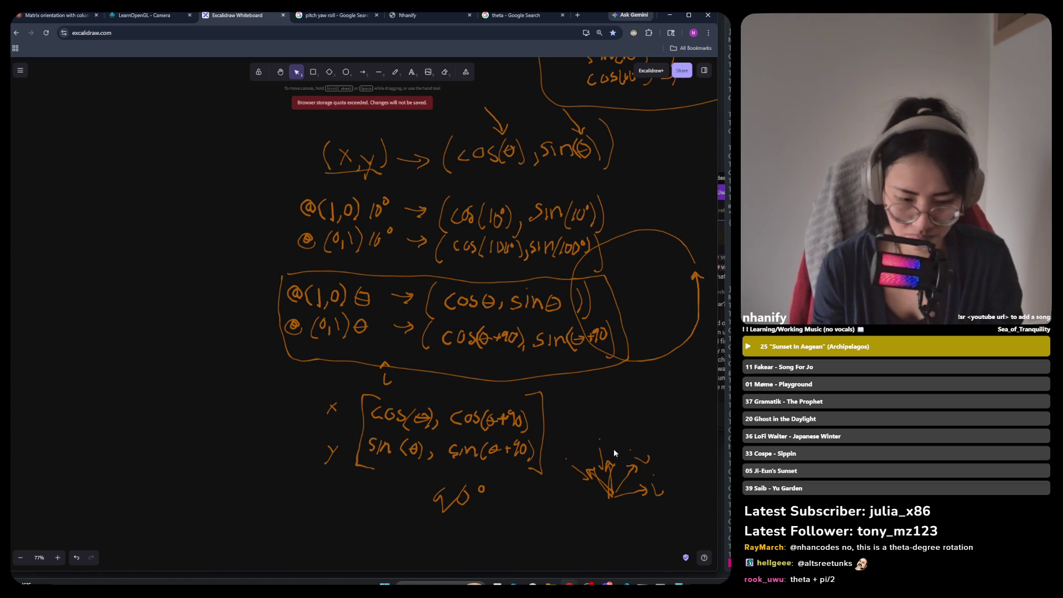
scroll(630, 513, down, 2)
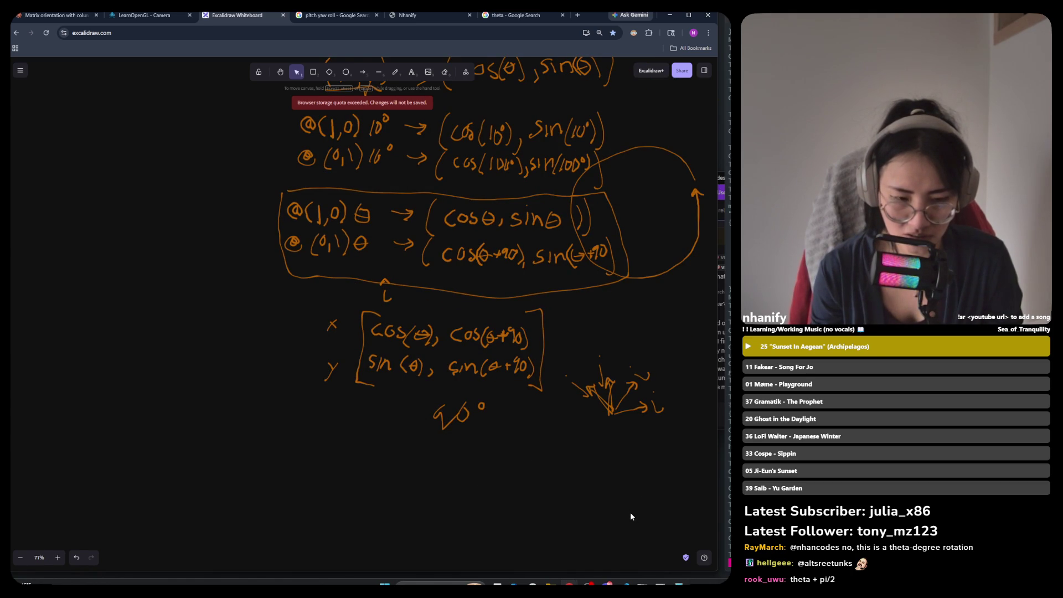
click(635, 384)
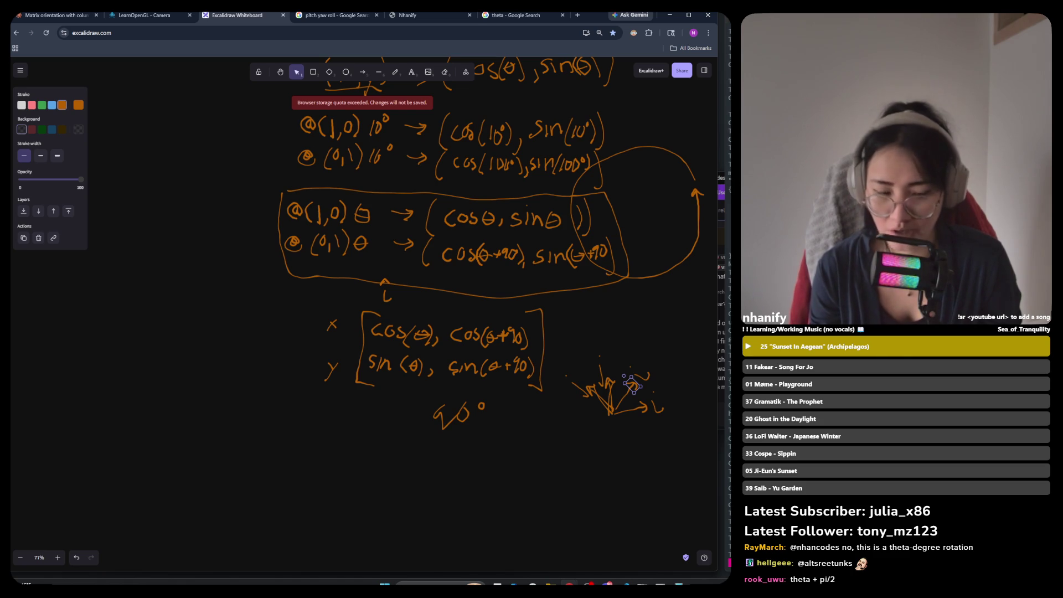
ctrl+scroll(680, 402, up, 2)
Select the upright axis strokes in the overlapping sketch, undo a stray change, and nudge them slightly left.
mouse_move(526, 278)
mouse_down()
mouse_move(494, 243)
mouse_move(533, 288)
mouse_move(179, 442)
mouse_up()
click(602, 490)
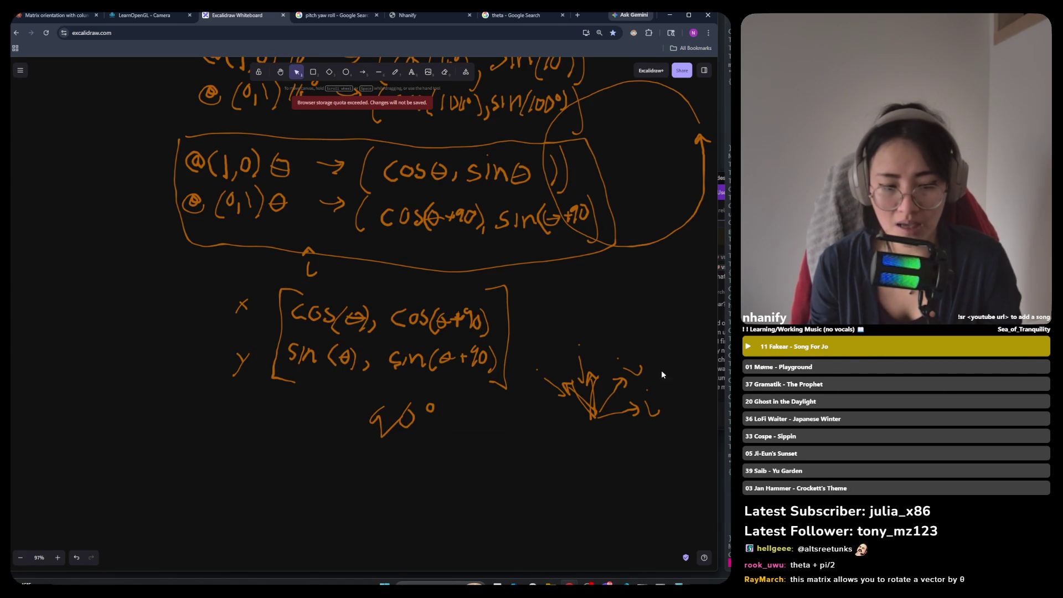
click(623, 385)
shift+click(566, 388)
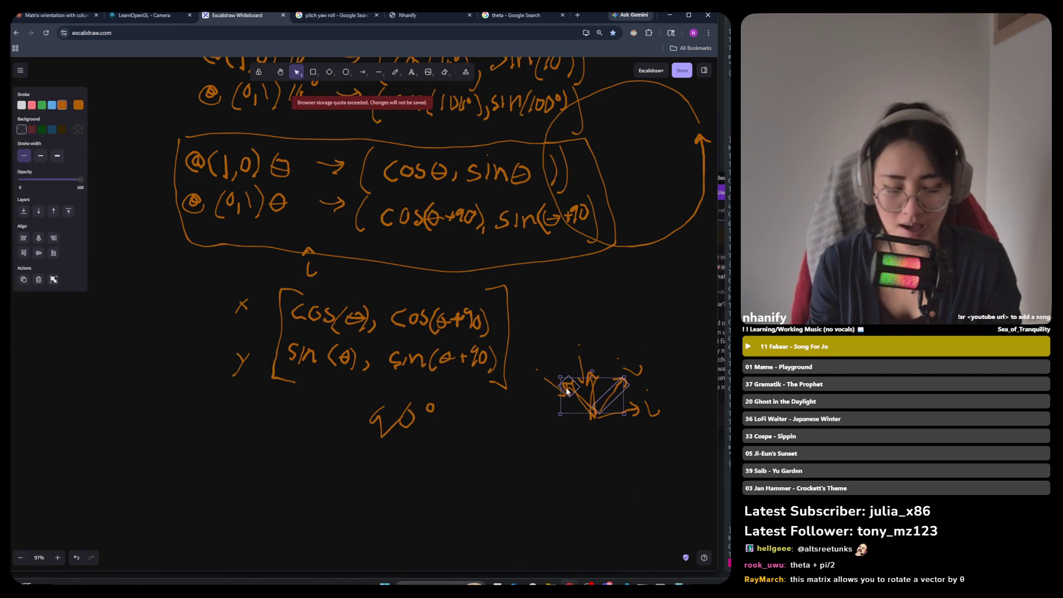
drag(646, 328, 632, 373)
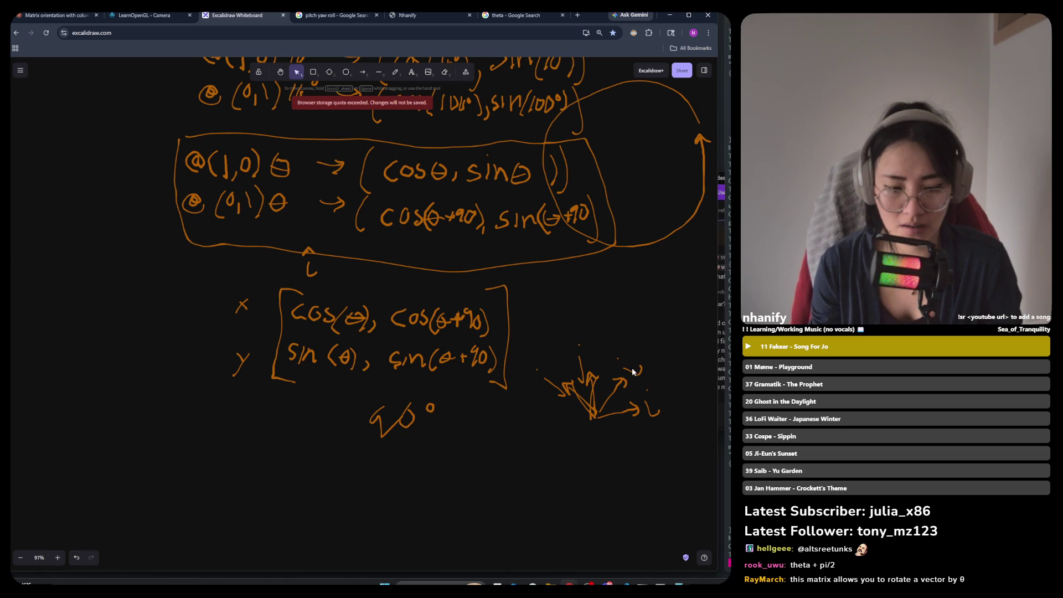
click(633, 370)
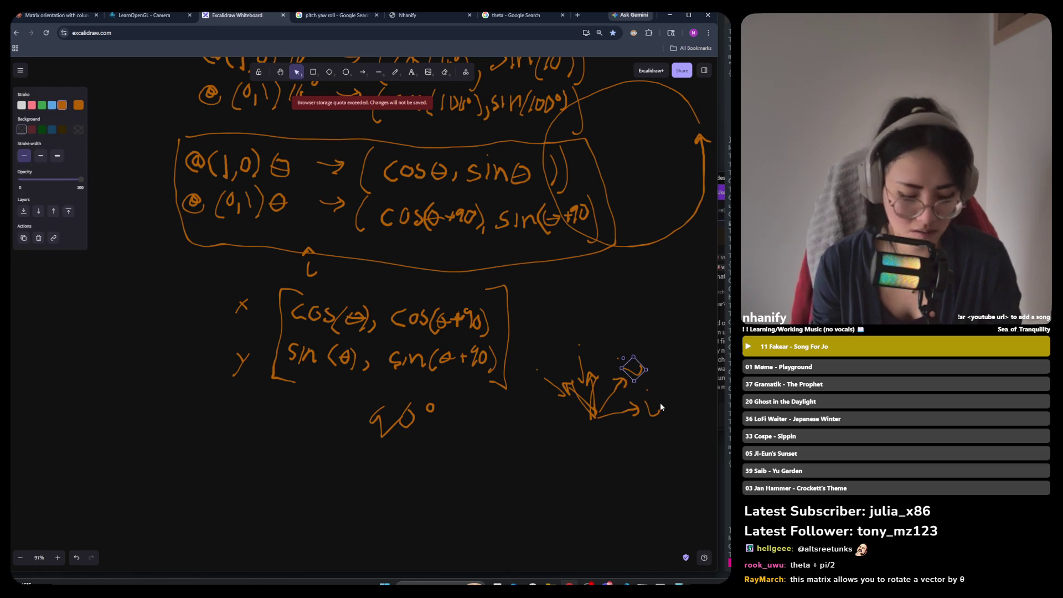
key(ctrl+z)
key(ctrl+z)
key(ctrl+z)
key(ctrl+z)
key(ctrl+z)
key(ctrl+z)
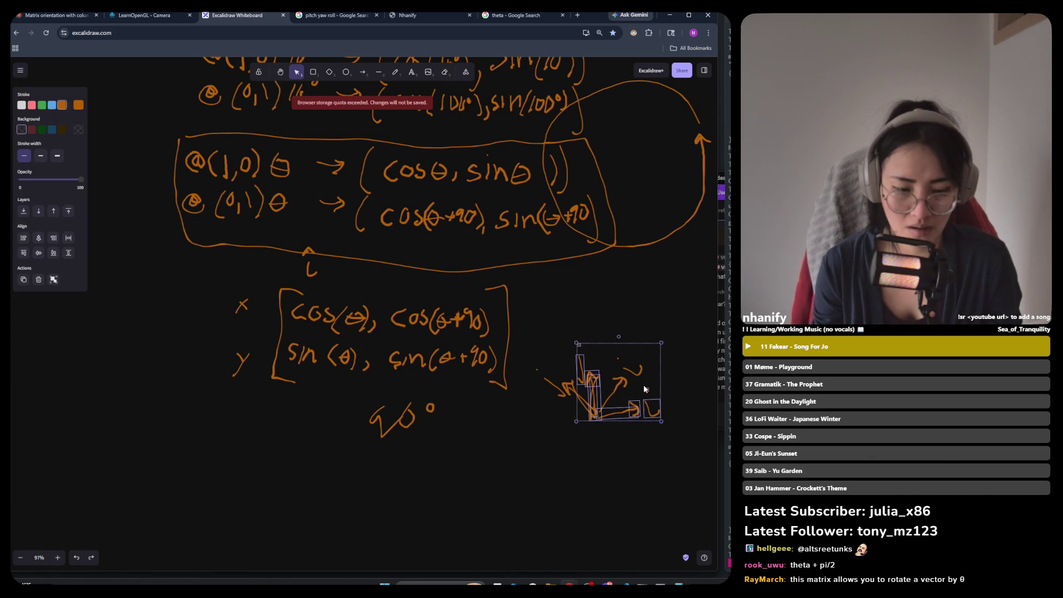
key(ctrl+z)
Group the upright i/j axis strokes and move the group right and down, clear of the arrow sketch.
mouse_move(574, 387)
mouse_down()
mouse_move(536, 440)
mouse_move(502, 456)
mouse_up()
right_click(500, 455)
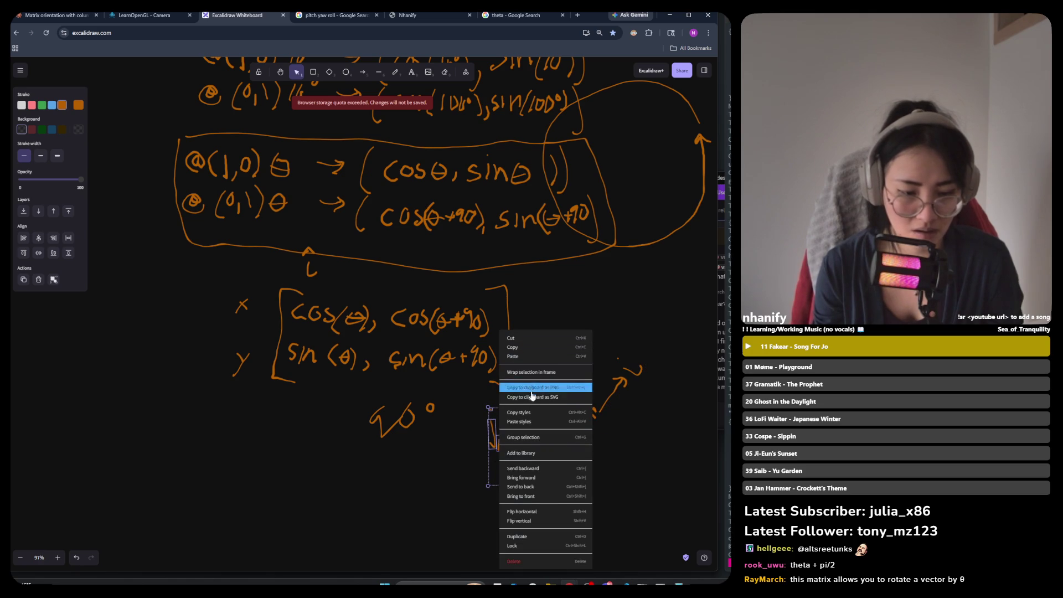
click(559, 437)
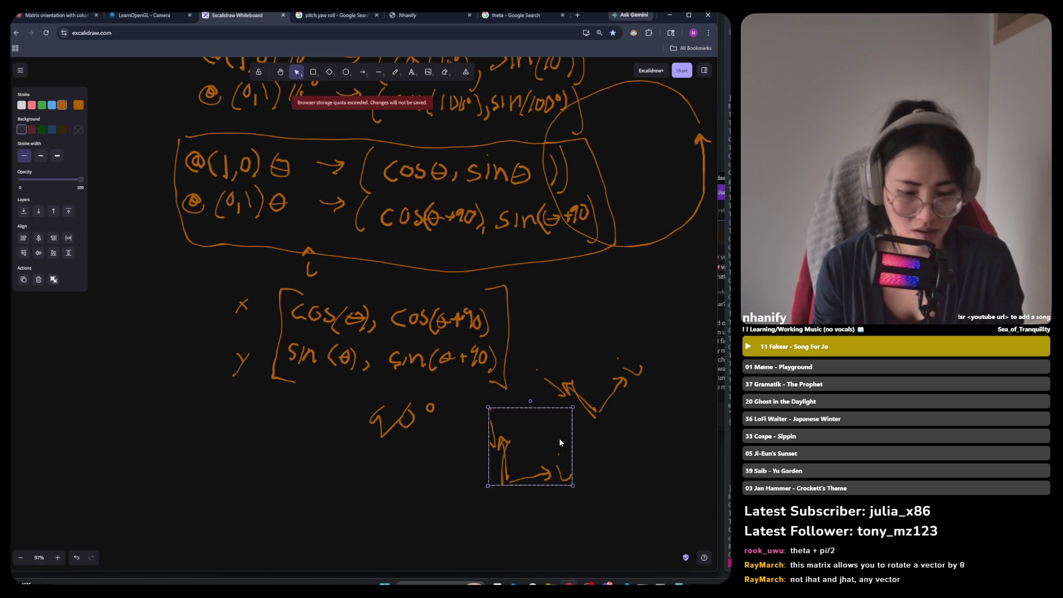
click(613, 401)
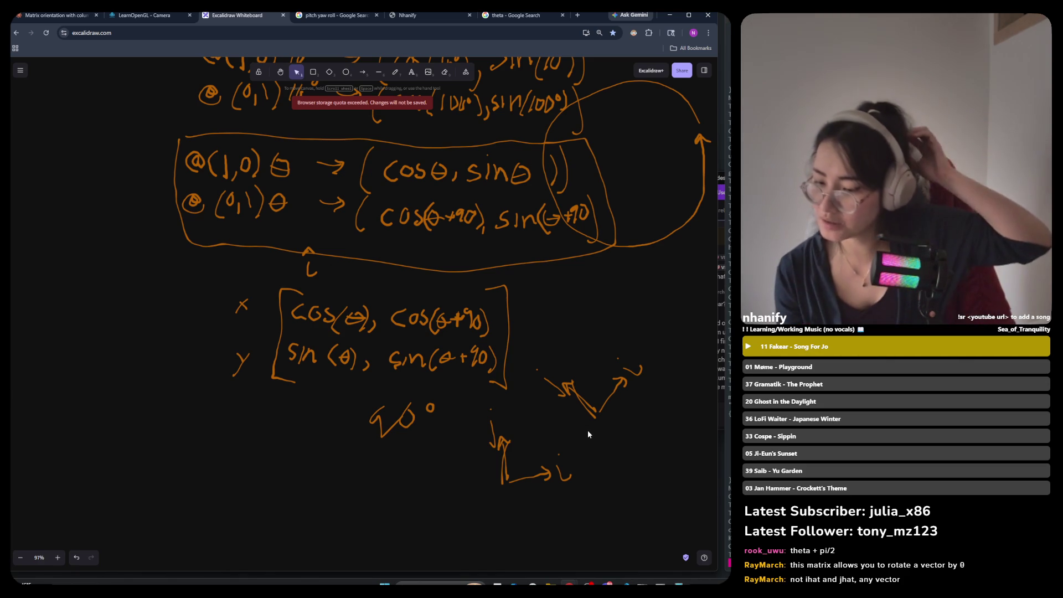
drag(507, 457, 562, 474)
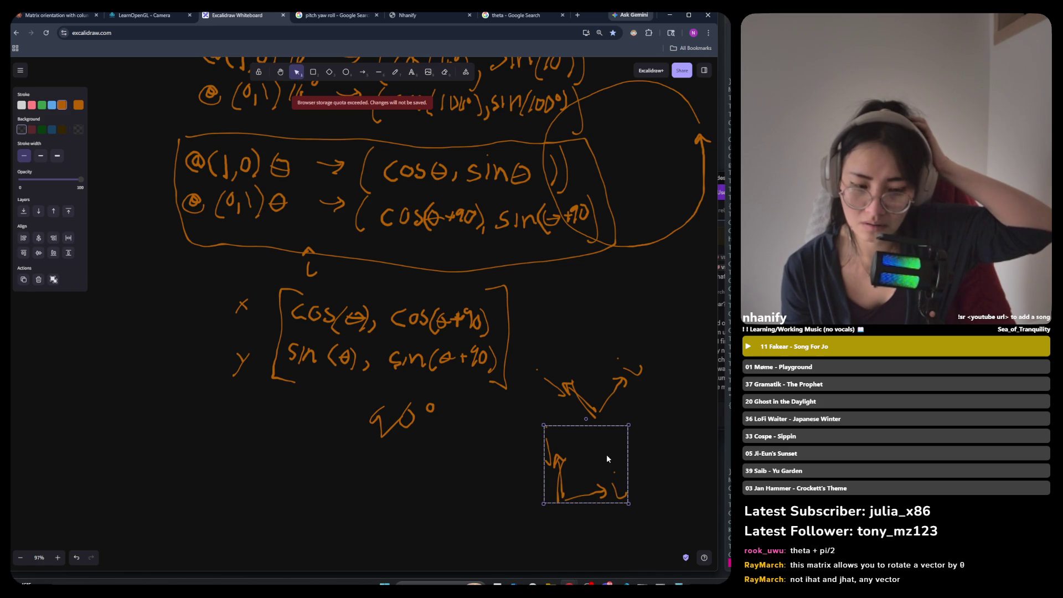
click(657, 350)
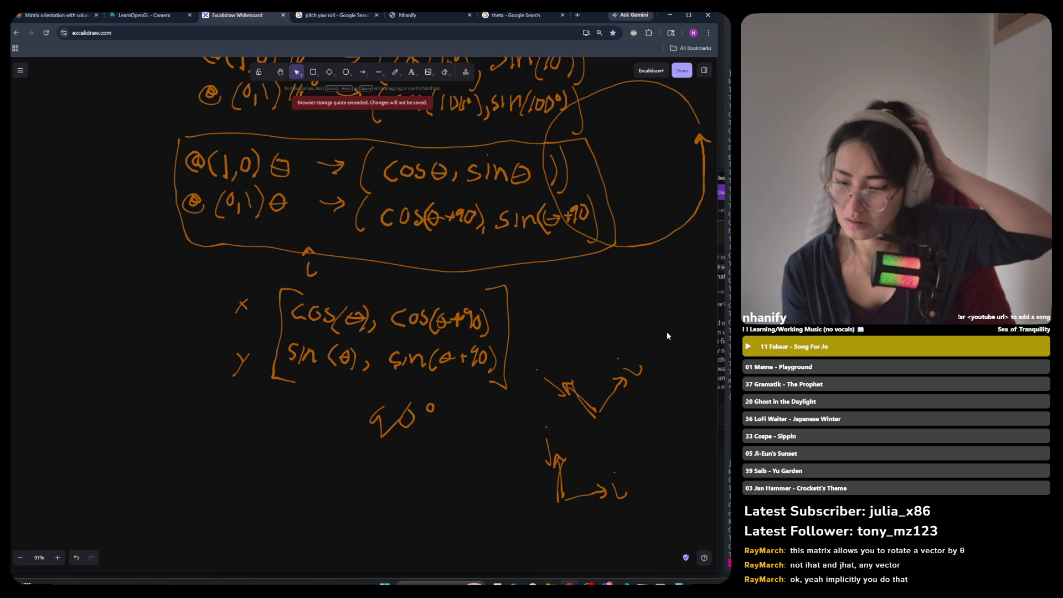
Move the diagonal-arrow sketch up toward the ellipse and the i/j axis sketch upward.
drag(672, 324, 528, 435)
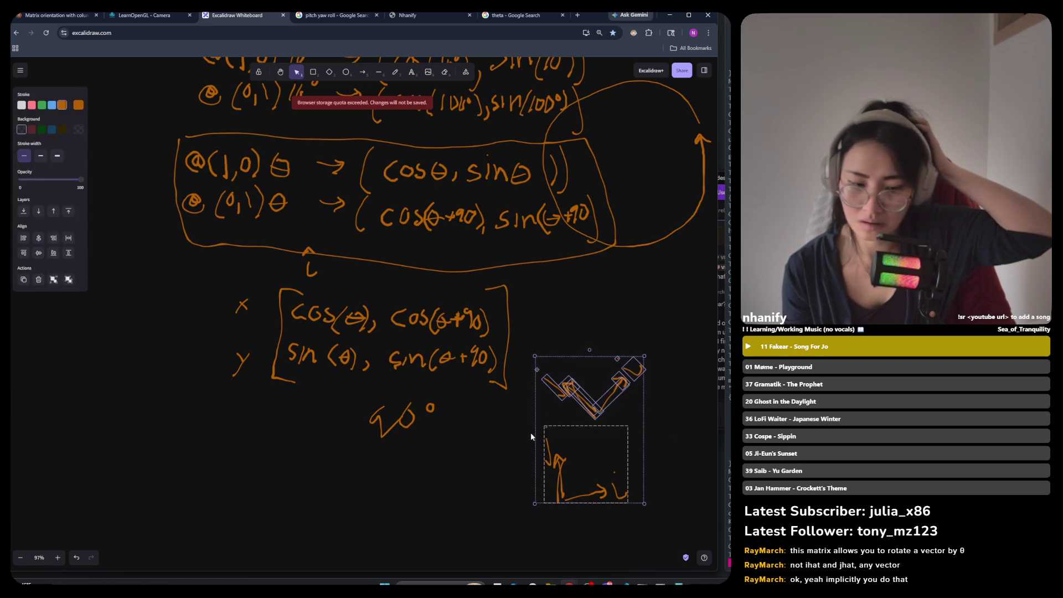
click(612, 334)
click(579, 395)
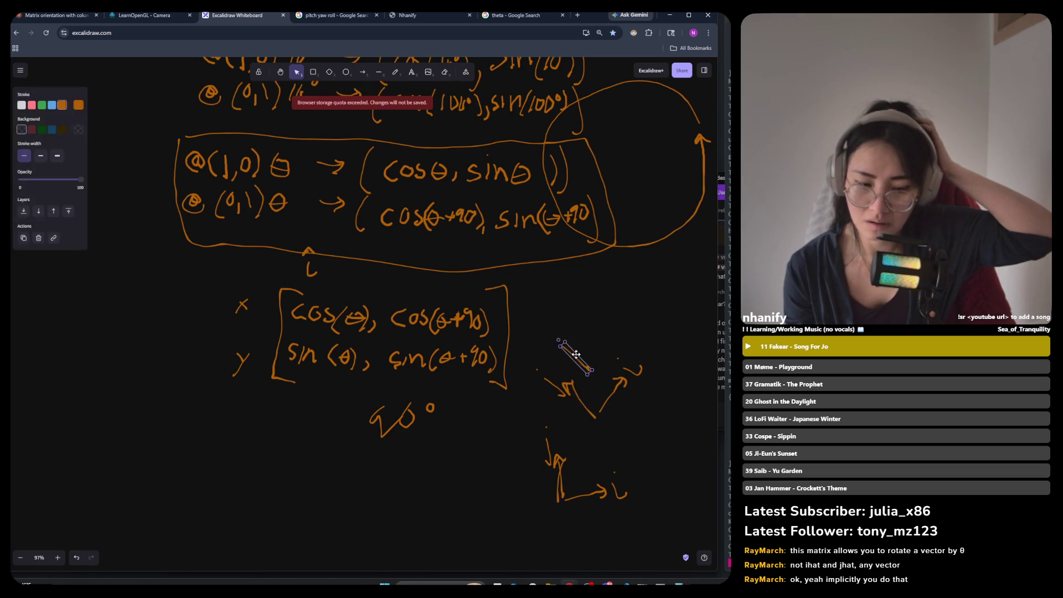
drag(652, 314, 542, 423)
drag(577, 392, 649, 244)
click(550, 523)
drag(566, 493, 577, 390)
scroll(660, 322, up, 1)
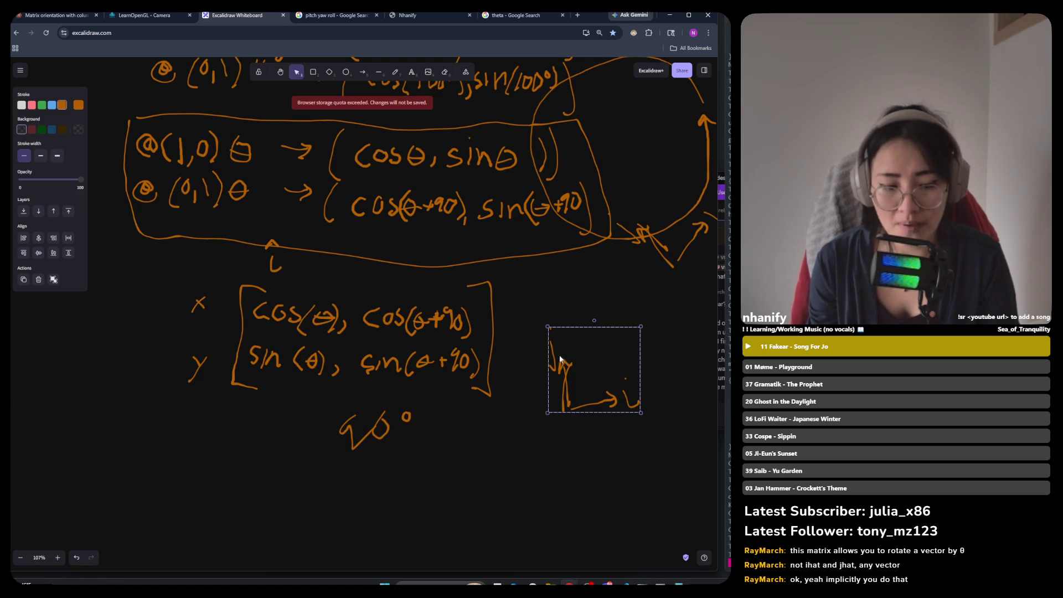
Rotate the i/j axis sketch, move it left beside the matrix, and rotate it back upright.
click(593, 320)
click(560, 361)
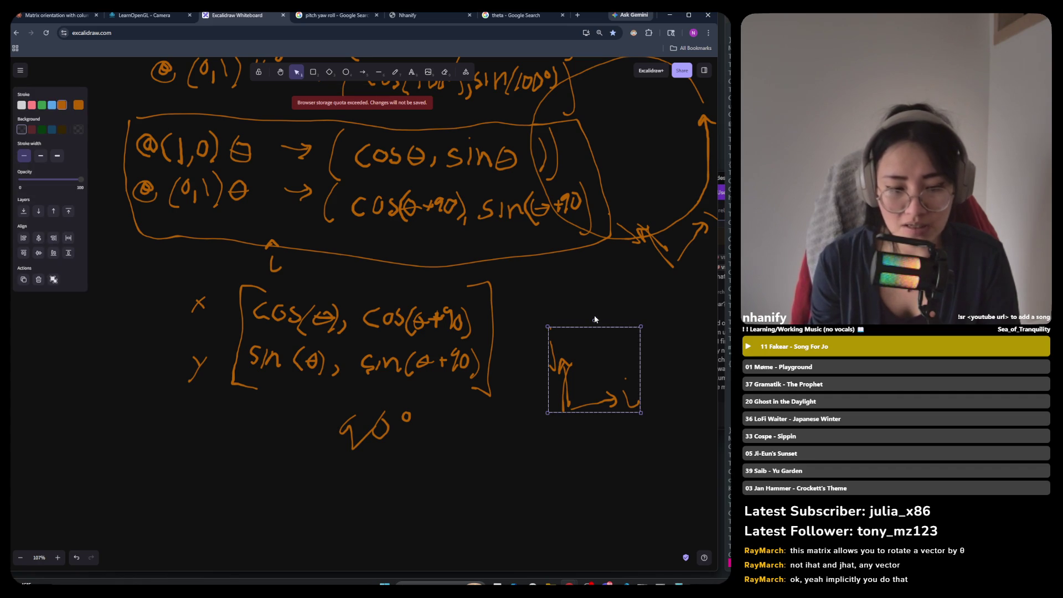
mouse_move(594, 320)
mouse_down()
mouse_move(578, 309)
mouse_move(532, 347)
mouse_move(530, 334)
mouse_up()
drag(619, 419, 591, 404)
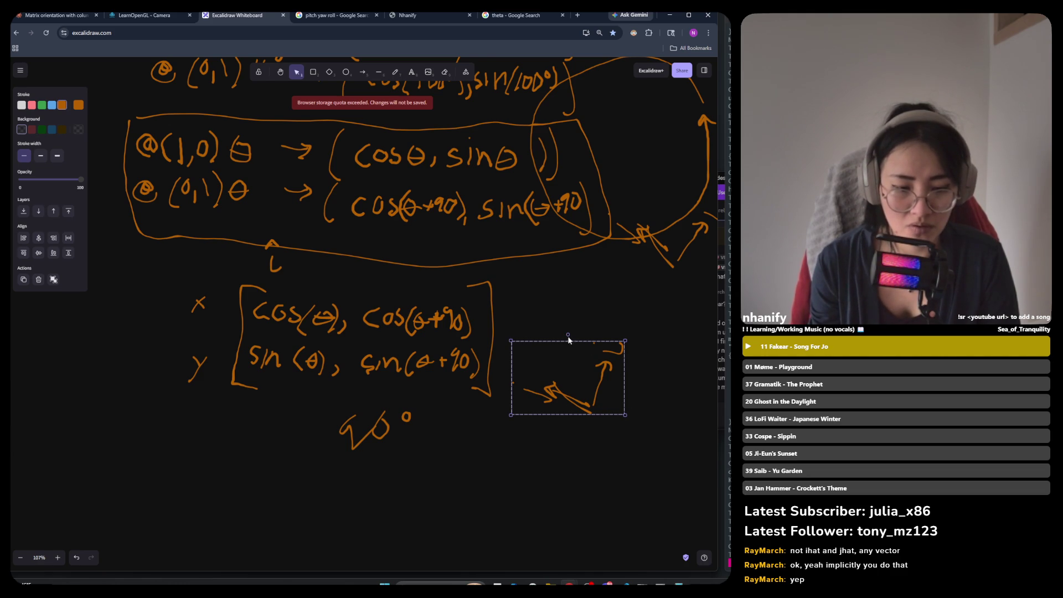
mouse_move(568, 335)
mouse_down()
mouse_move(584, 318)
mouse_move(631, 352)
mouse_up()
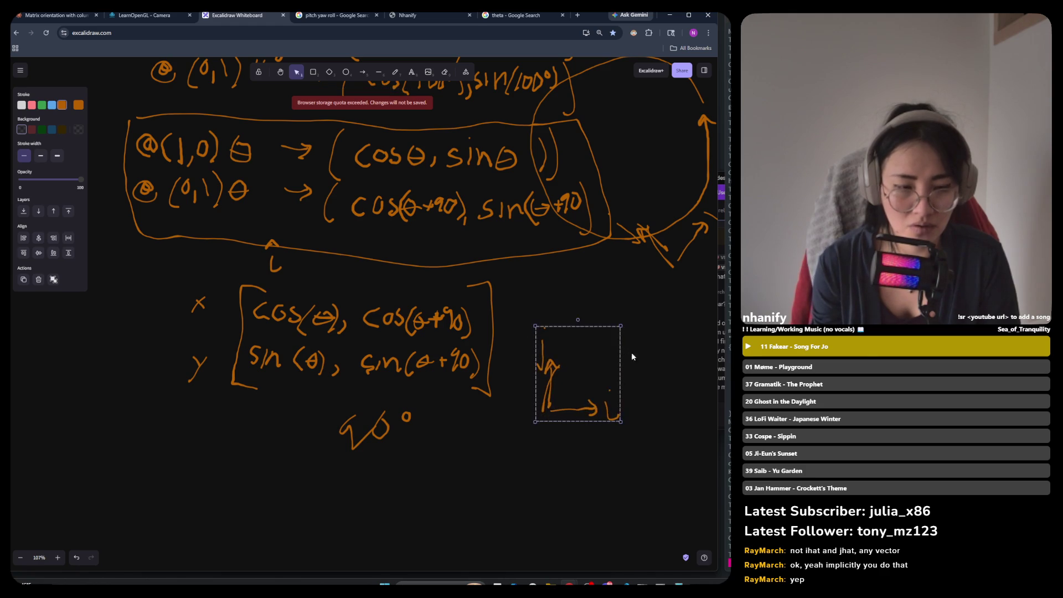
Draw an arrow diagonally up-right from the axes' origin and nudge it slightly right.
click(363, 72)
mouse_move(550, 407)
mouse_down()
mouse_move(629, 323)
mouse_move(512, 437)
mouse_up()
click(664, 334)
click(576, 450)
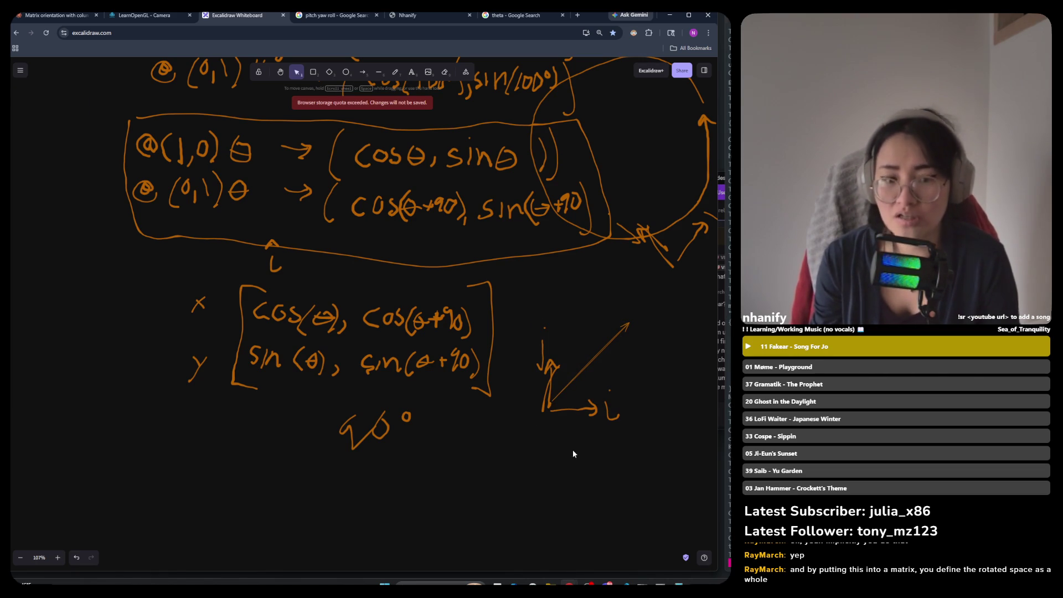
drag(577, 375, 582, 375)
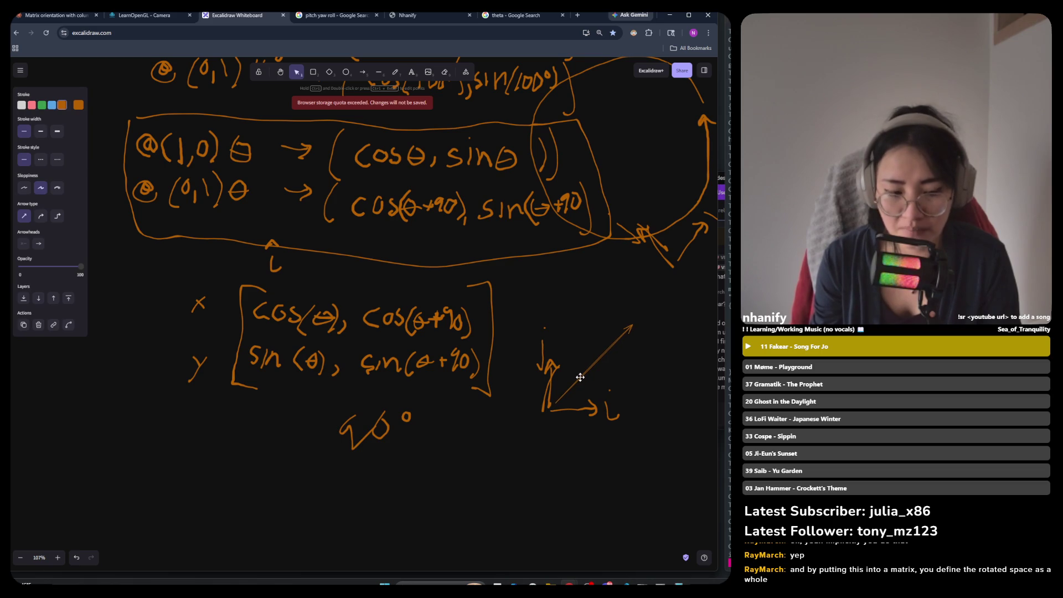
Select the diagonal arrow on its own, apart from the axes.
click(588, 415)
click(594, 412)
click(649, 318)
click(630, 328)
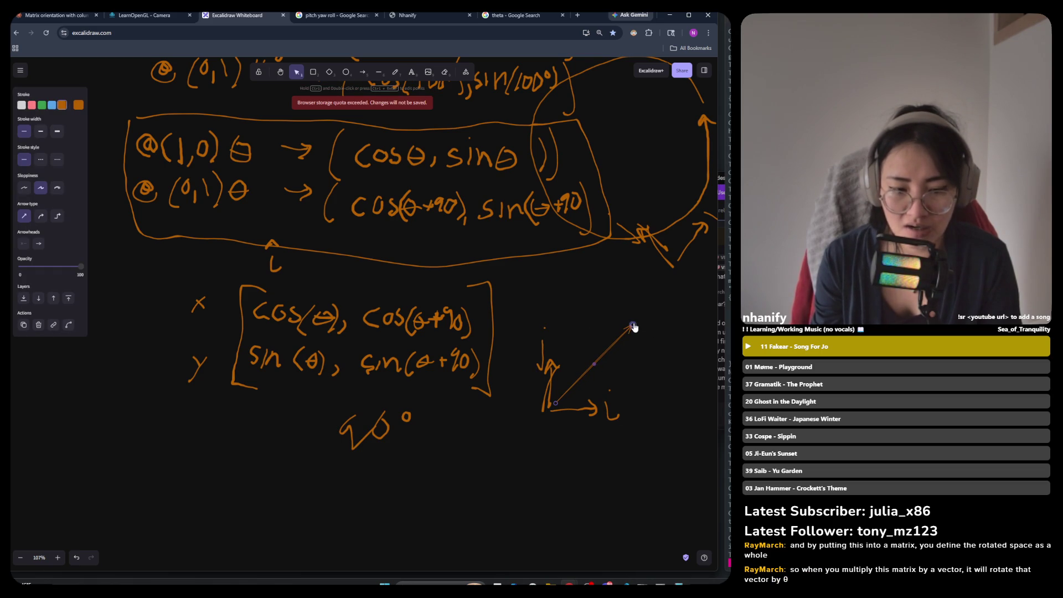
right_click(626, 331)
click(602, 354)
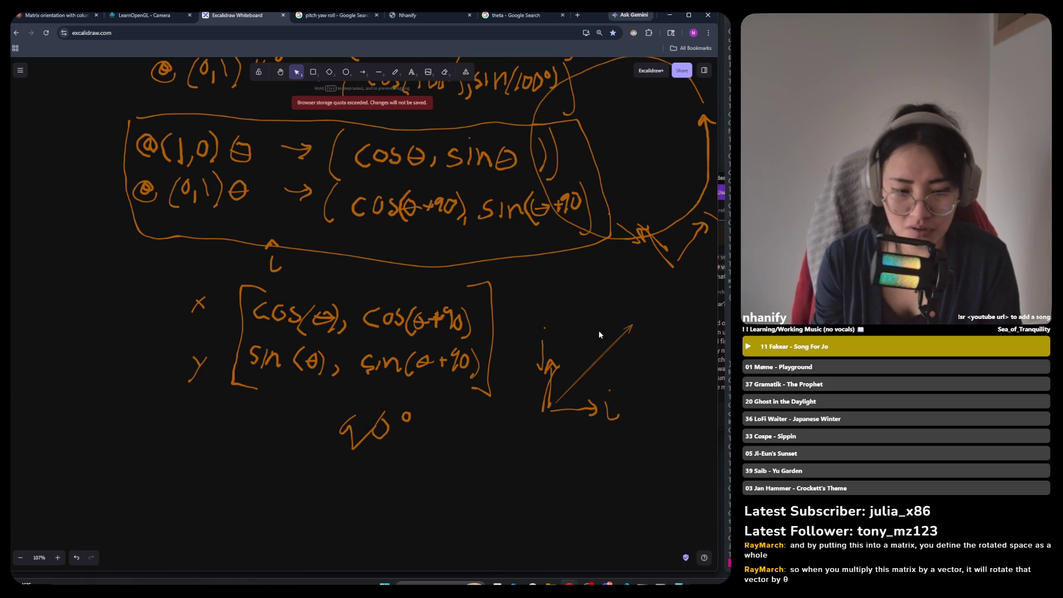
click(617, 343)
Move a copy of the axes-and-arrow sketch below the original, rotating it 45° and trying a larger size.
mouse_move(649, 301)
mouse_down()
mouse_move(510, 458)
mouse_move(530, 435)
mouse_up()
ctrl+scroll(529, 432, down, 2)
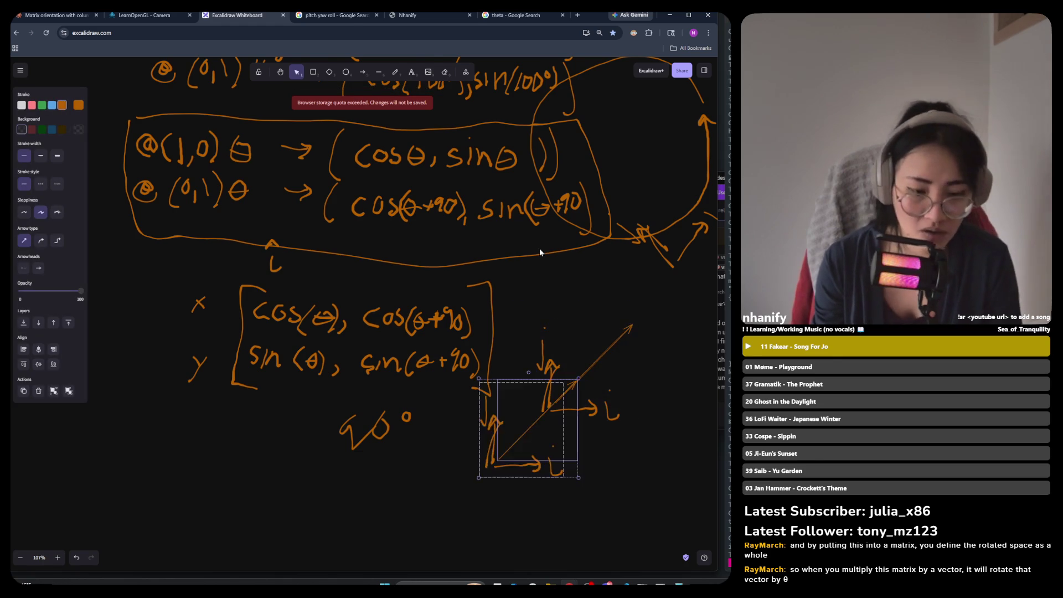
scroll(533, 388, down, 3)
drag(537, 324, 554, 431)
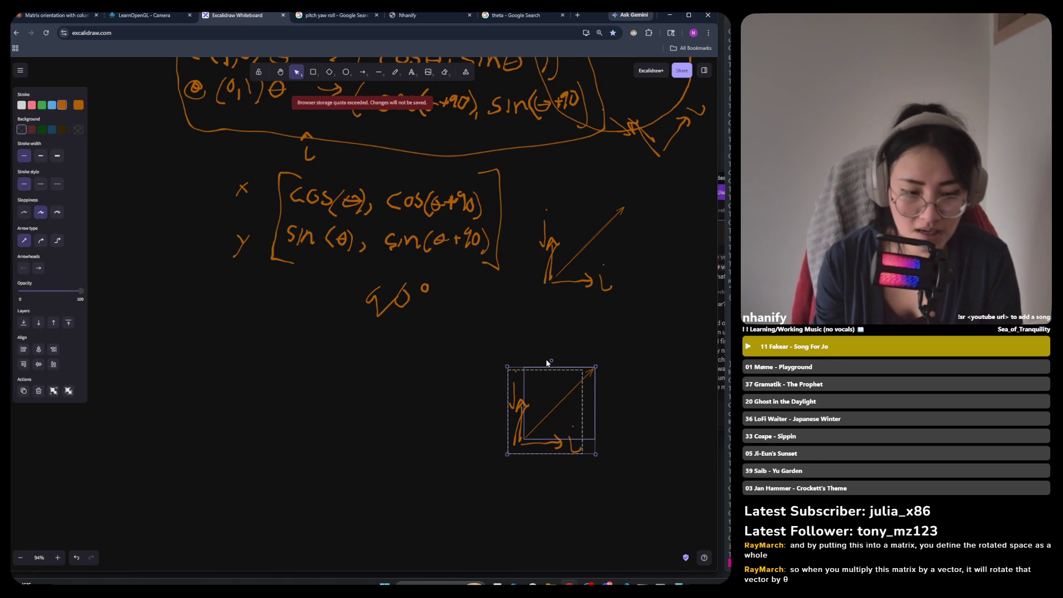
mouse_move(551, 361)
mouse_down()
mouse_move(522, 340)
mouse_move(504, 350)
mouse_up()
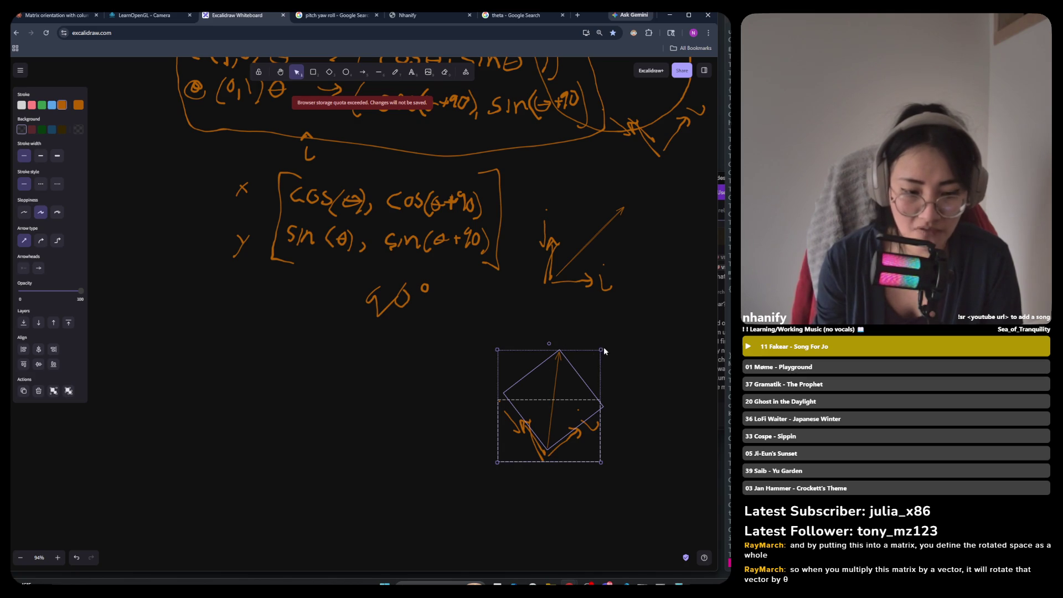
mouse_move(601, 350)
mouse_down()
mouse_move(644, 269)
mouse_move(534, 443)
mouse_up()
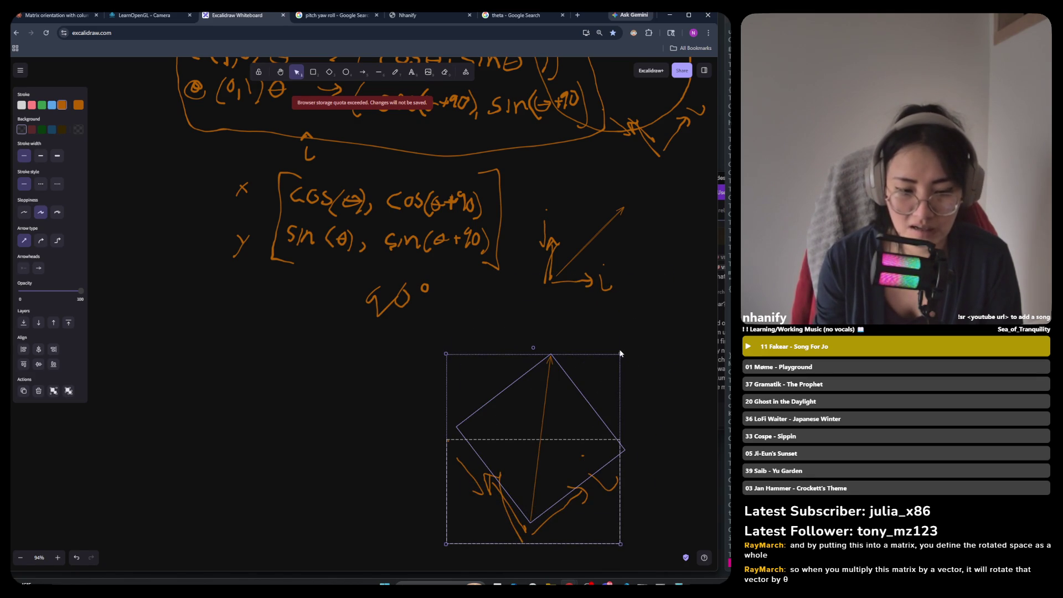
drag(619, 352, 557, 422)
Rotate the copy back upright and line it up directly below the original.
drag(504, 475, 559, 393)
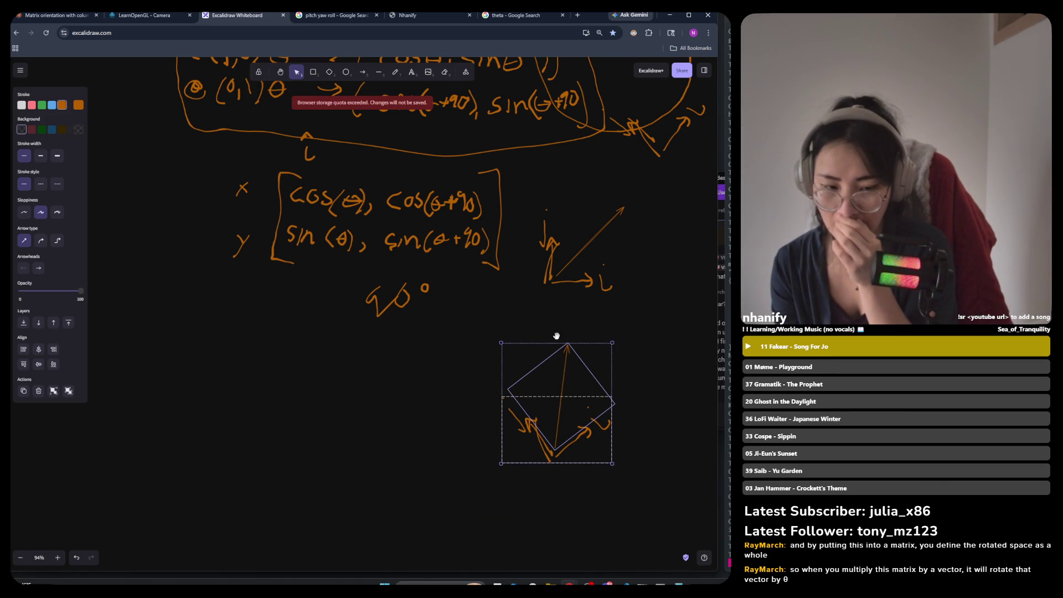
mouse_move(557, 338)
mouse_down()
mouse_move(605, 346)
mouse_move(643, 382)
mouse_move(623, 316)
mouse_up()
drag(589, 446, 613, 418)
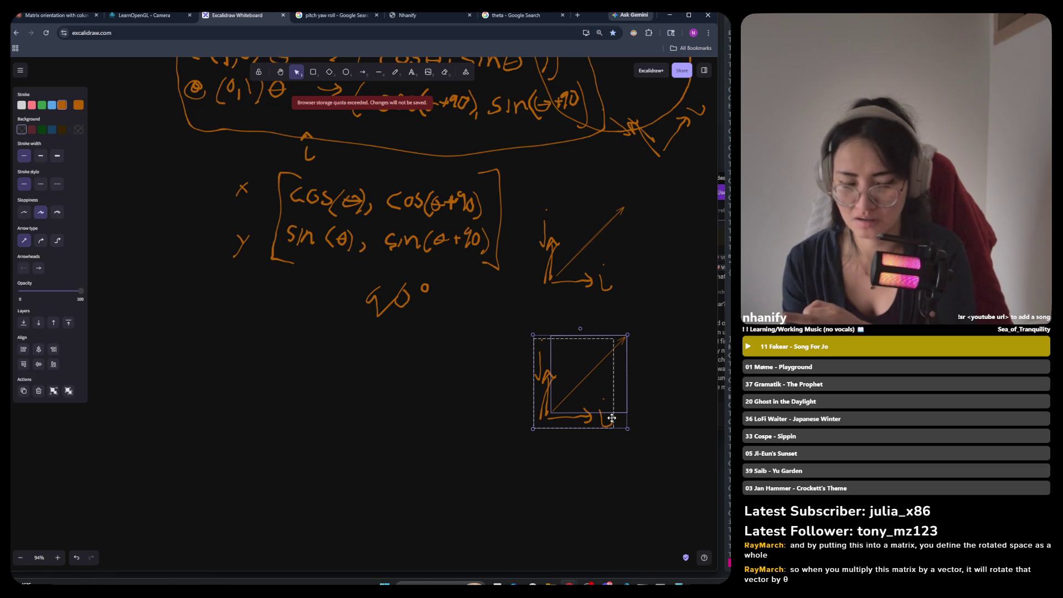
drag(590, 378, 589, 366)
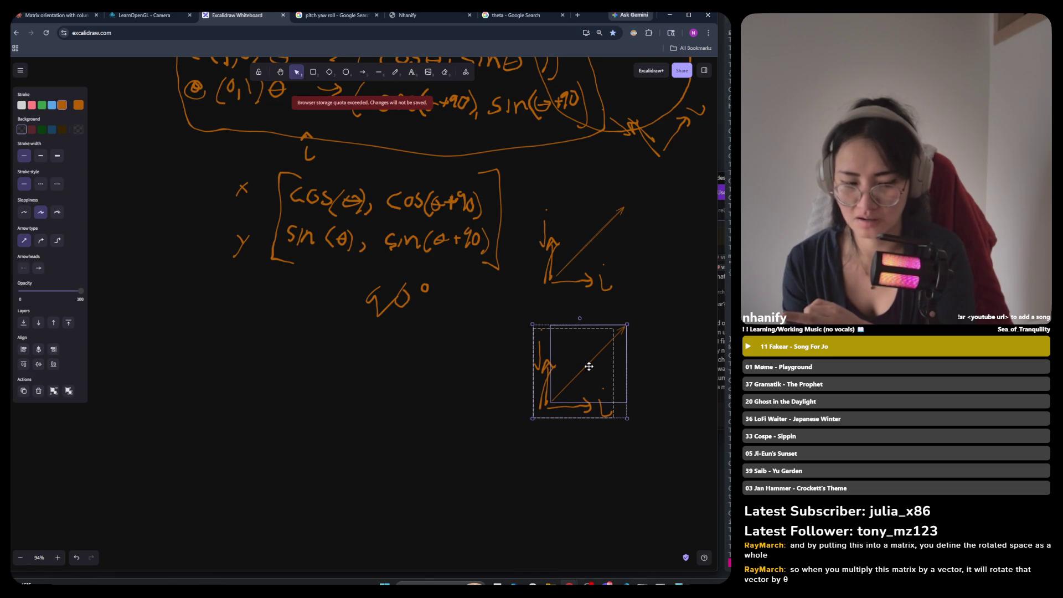
click(581, 431)
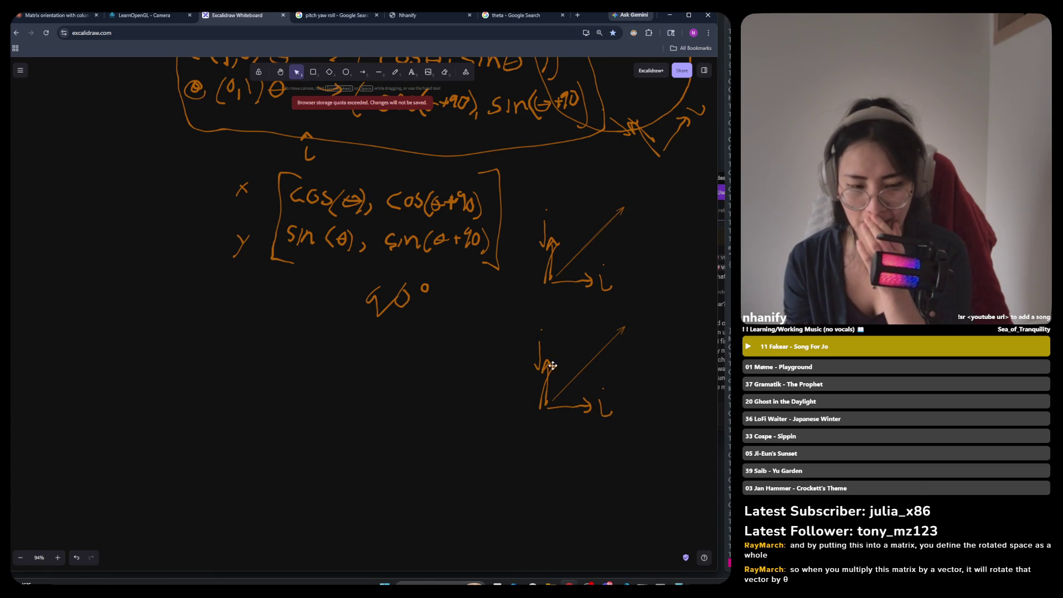
click(554, 368)
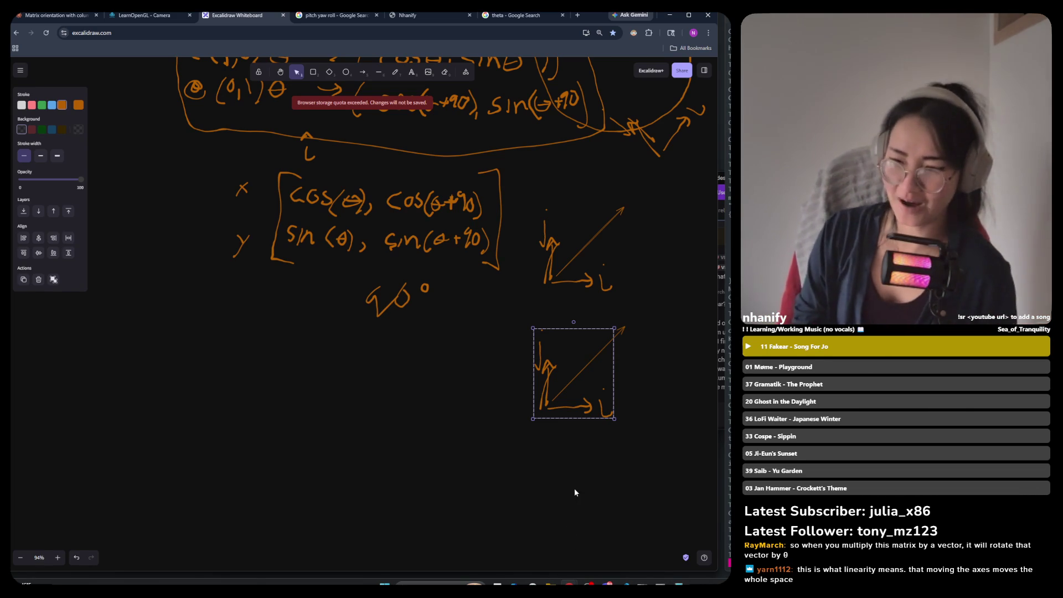
click(640, 311)
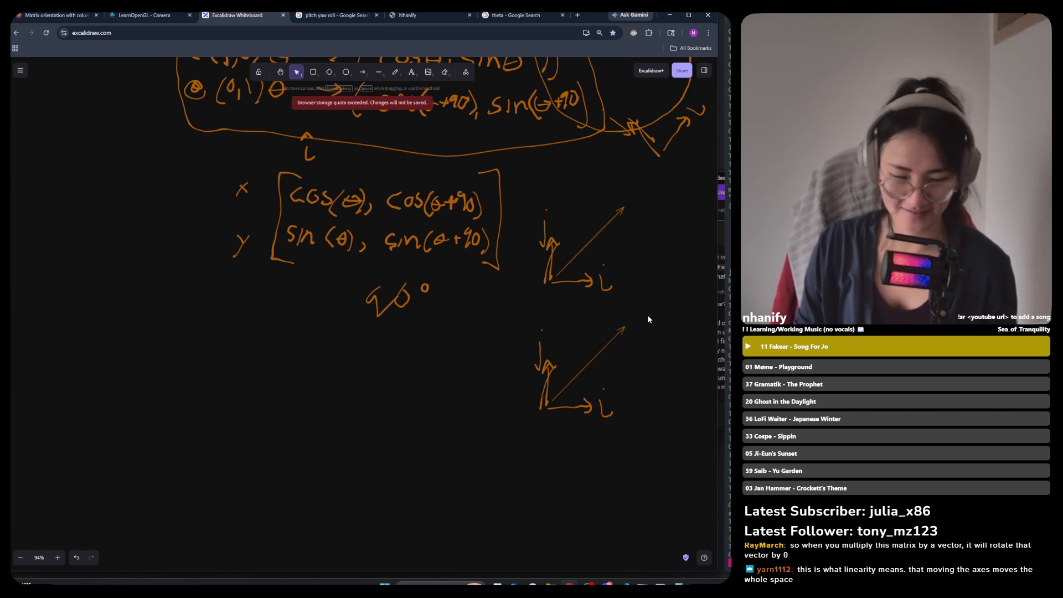
drag(649, 319, 486, 458)
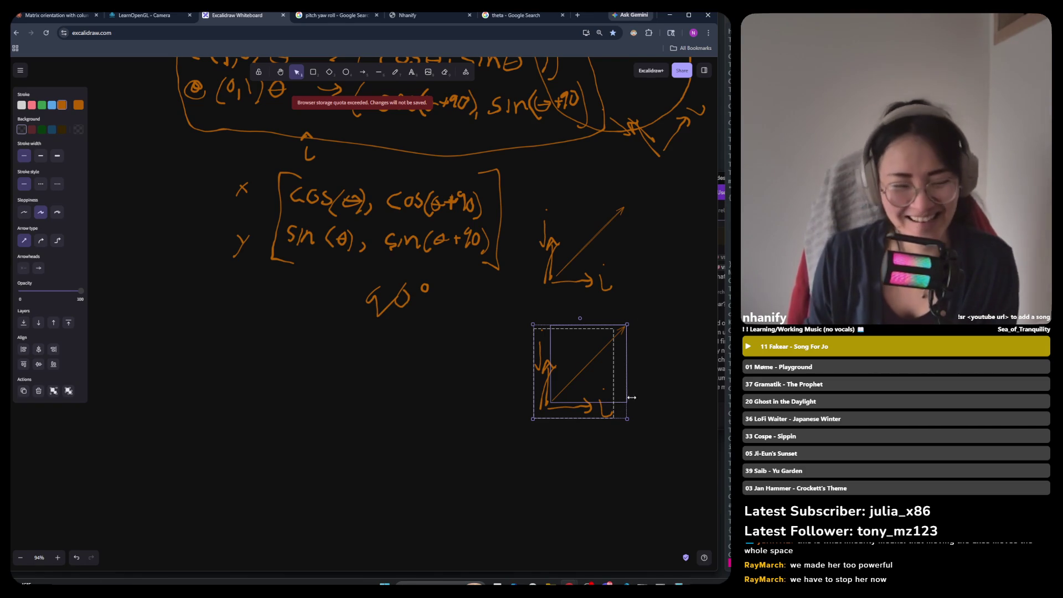
click(680, 337)
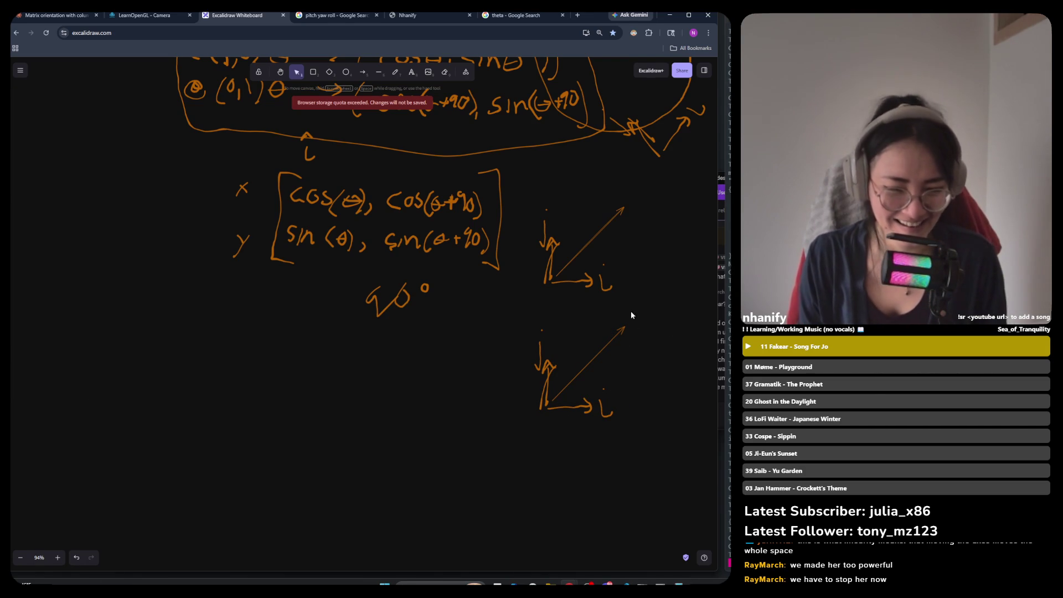
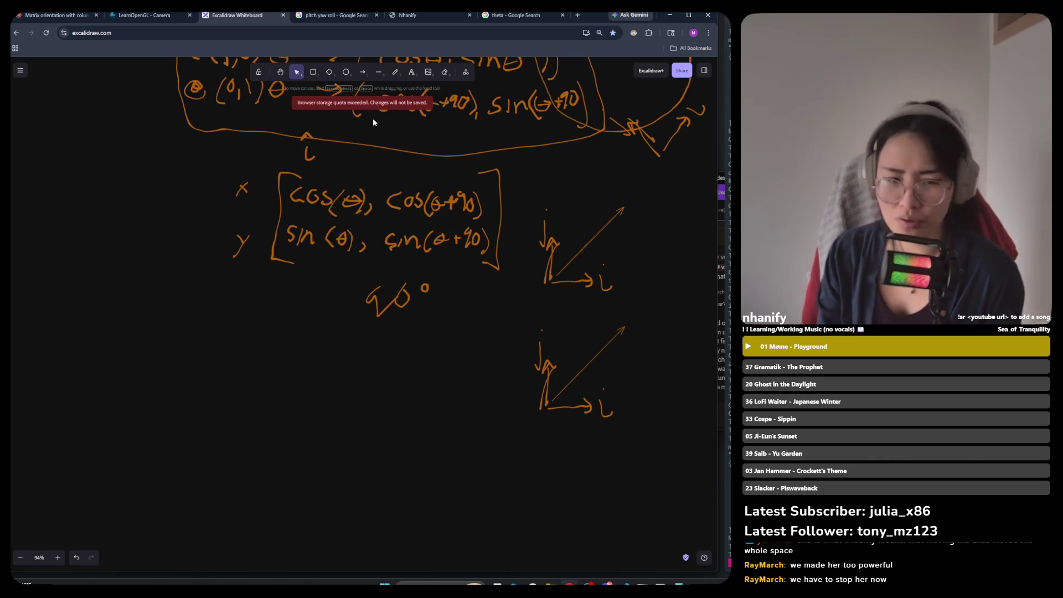
Sketch a freehand stroke below the 90° note, then undo it.
click(395, 72)
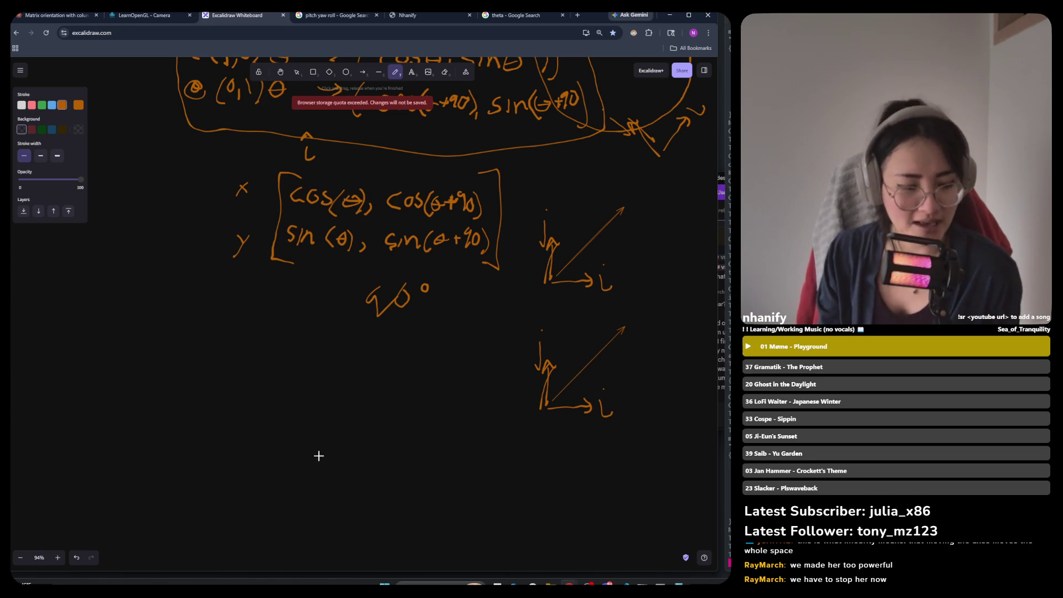
drag(312, 450, 368, 408)
key(ctrl+z)
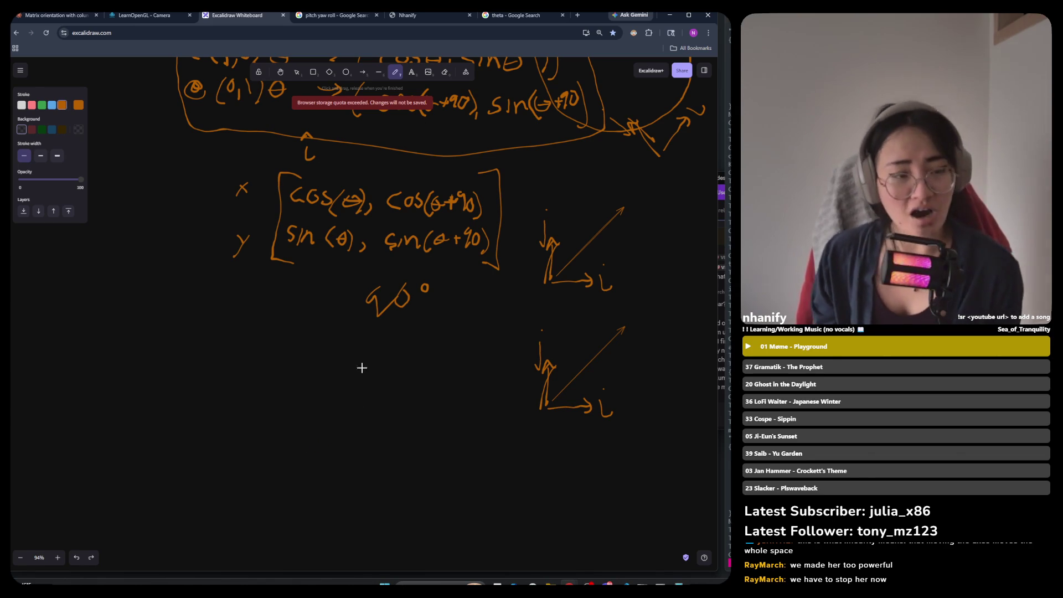
Draw two parallel up-right arrows below the 90° note, then select the lower-right axes diagram.
click(363, 73)
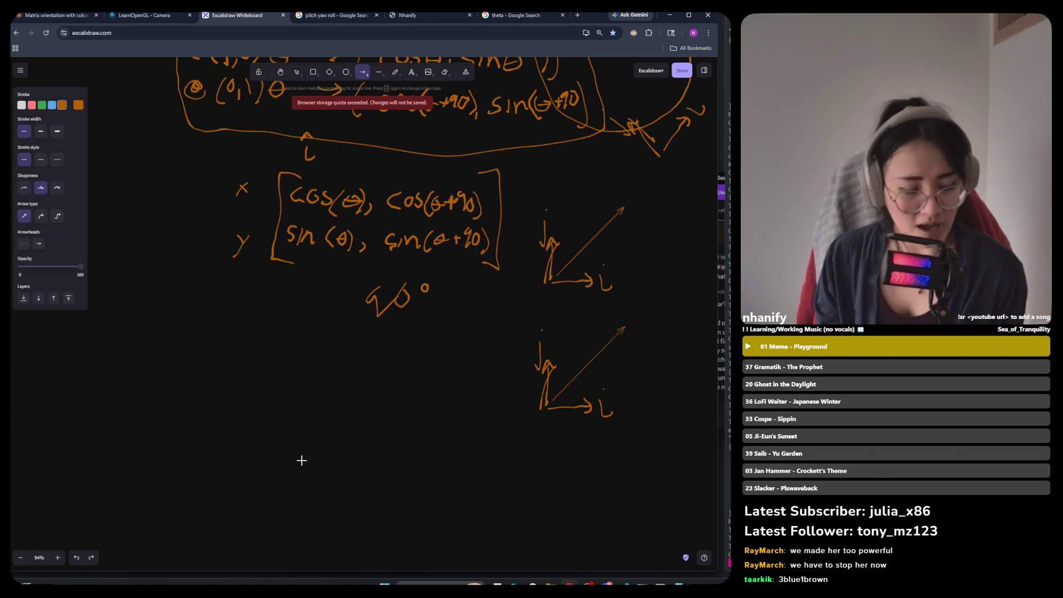
drag(302, 461, 442, 350)
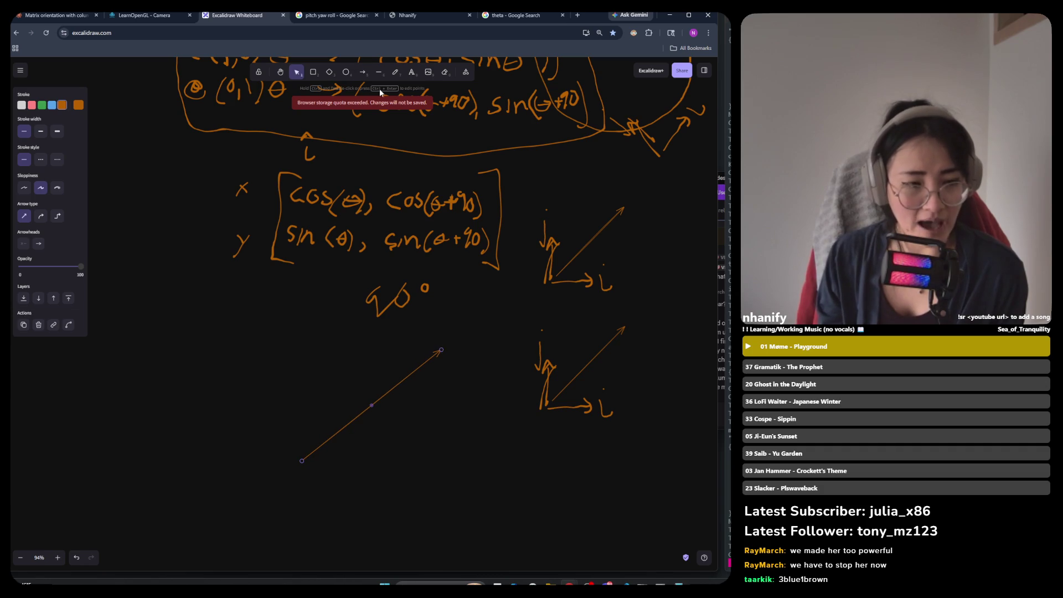
click(362, 71)
drag(322, 490, 469, 371)
mouse_move(660, 311)
mouse_down()
mouse_move(606, 328)
mouse_move(491, 461)
mouse_up()
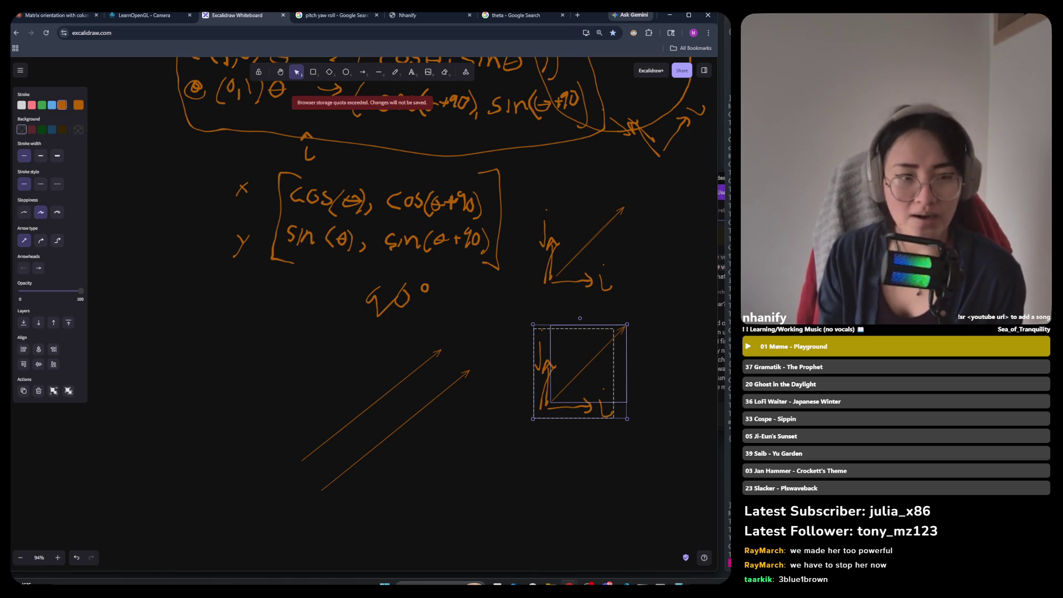
click(575, 17)
Search Google for 'one brown 3 blue' from the new tab's address bar.
click(497, 36)
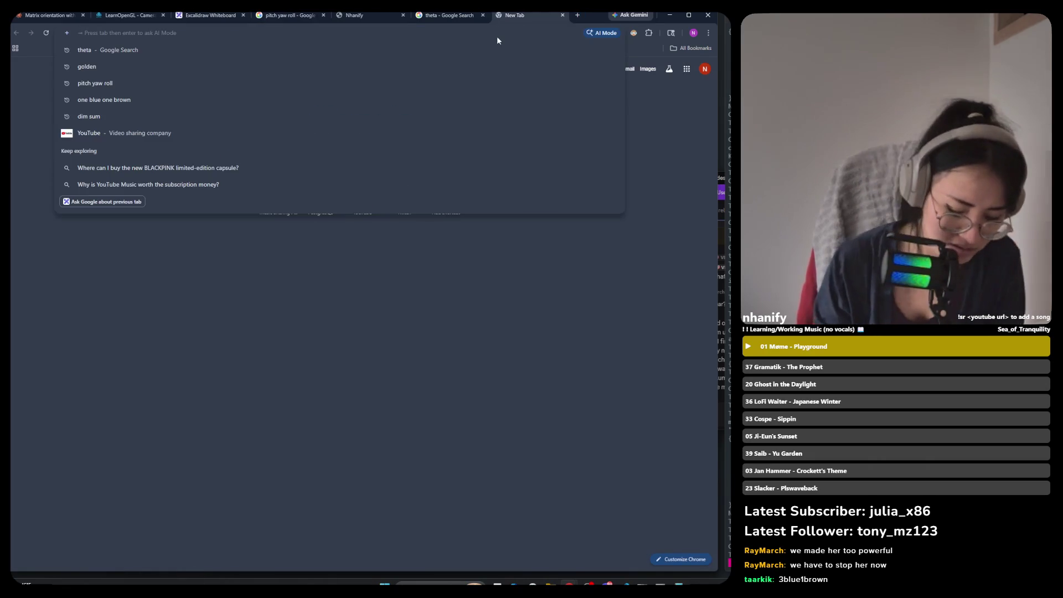
text(lin)
key(BackSpace)
key(BackSpace)
key(BackSpace)
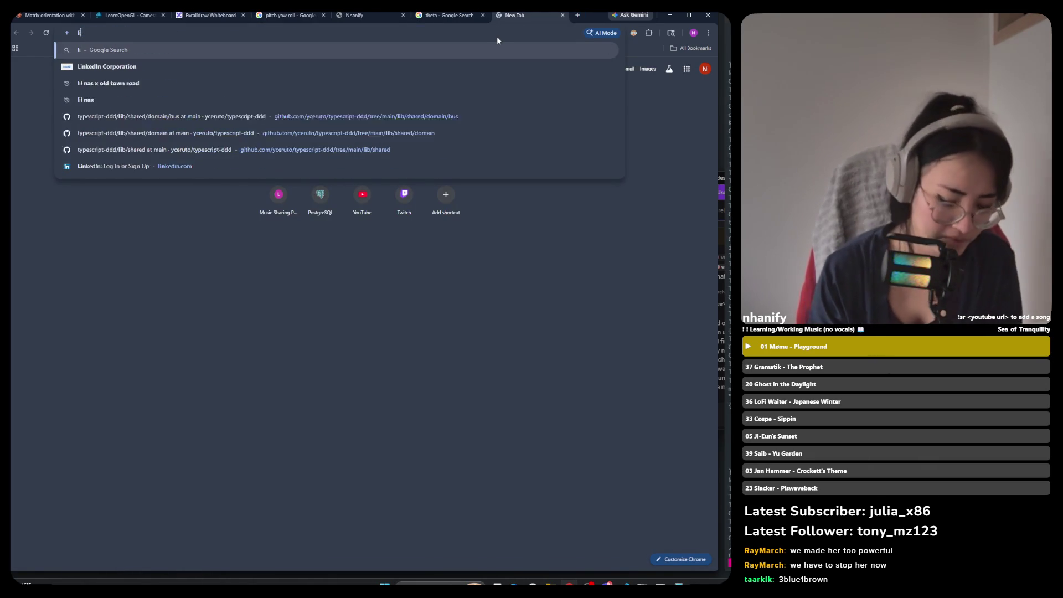
text(one)
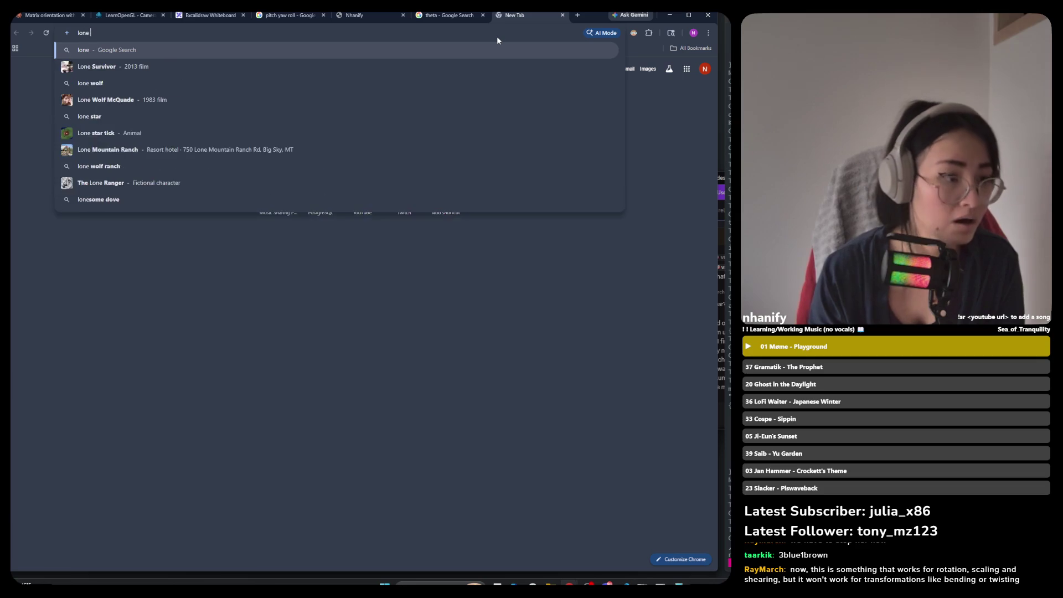
key(BackSpace)
key(BackSpace)
key(BackSpace)
text(on)
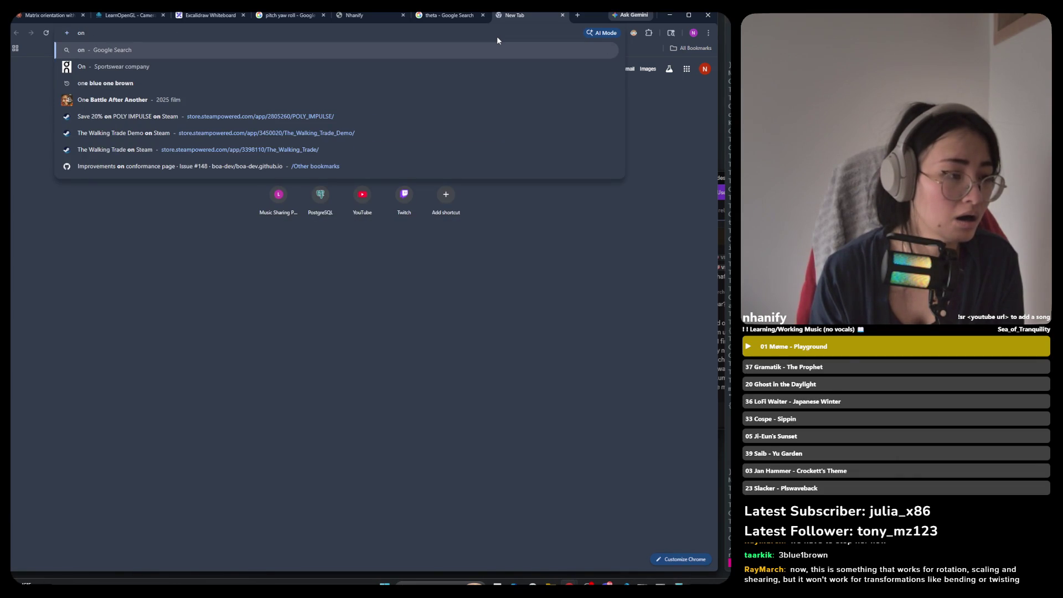
text(e brown )
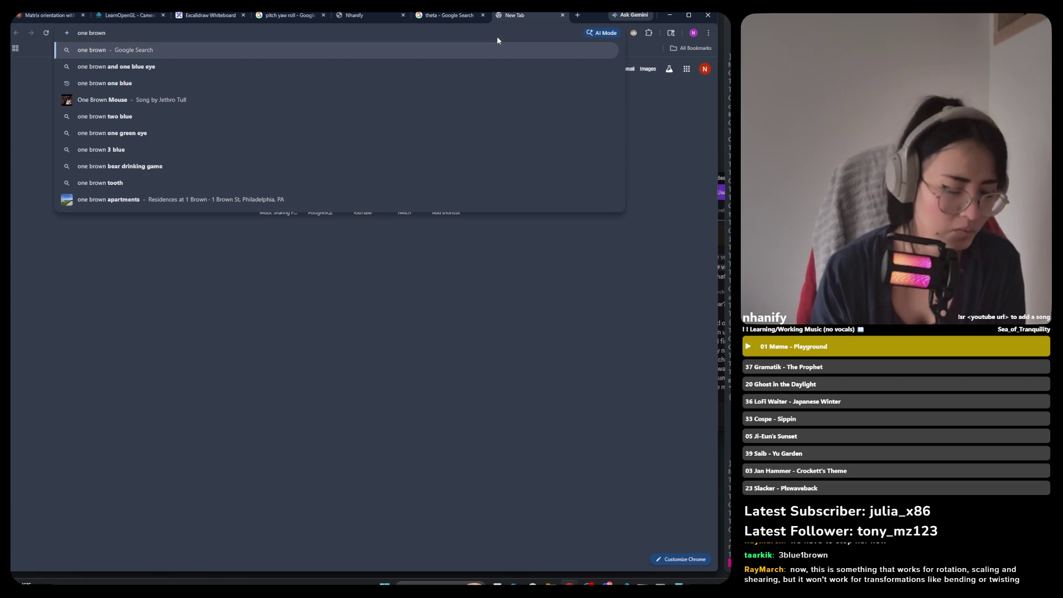
text(3 blue)
key(Return)
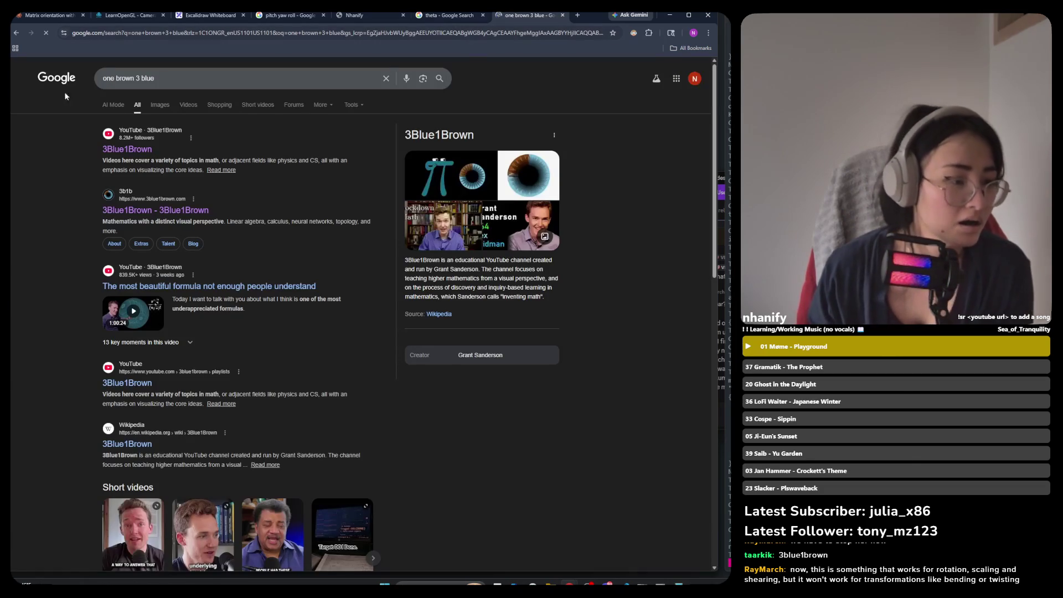
Open the 3Blue1Brown site's Linear Algebra lesson list, briefly visiting the 3D transformations lesson.
click(147, 211)
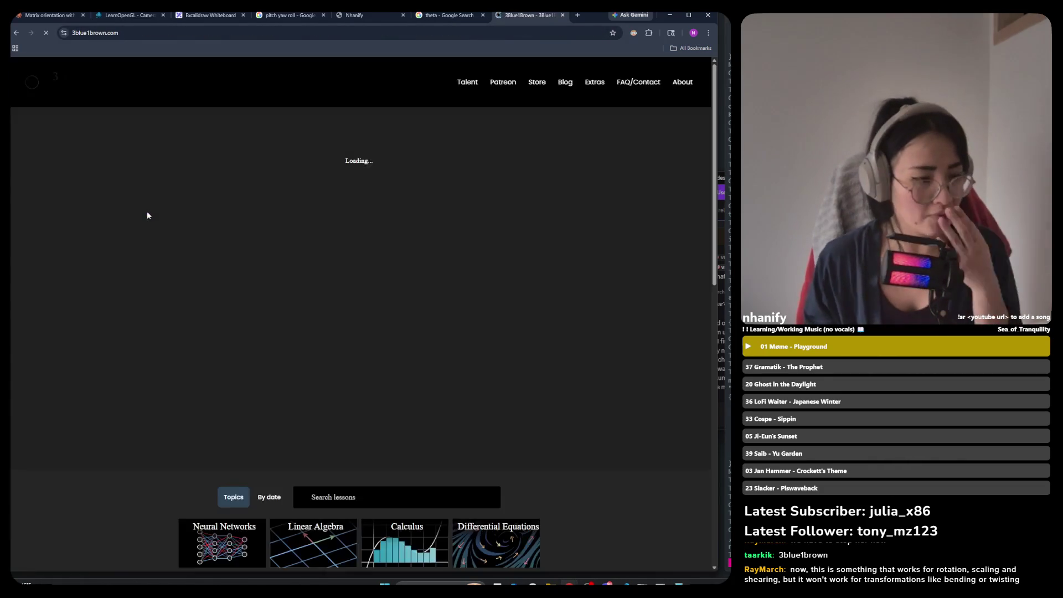
scroll(310, 260, down, 5)
click(322, 264)
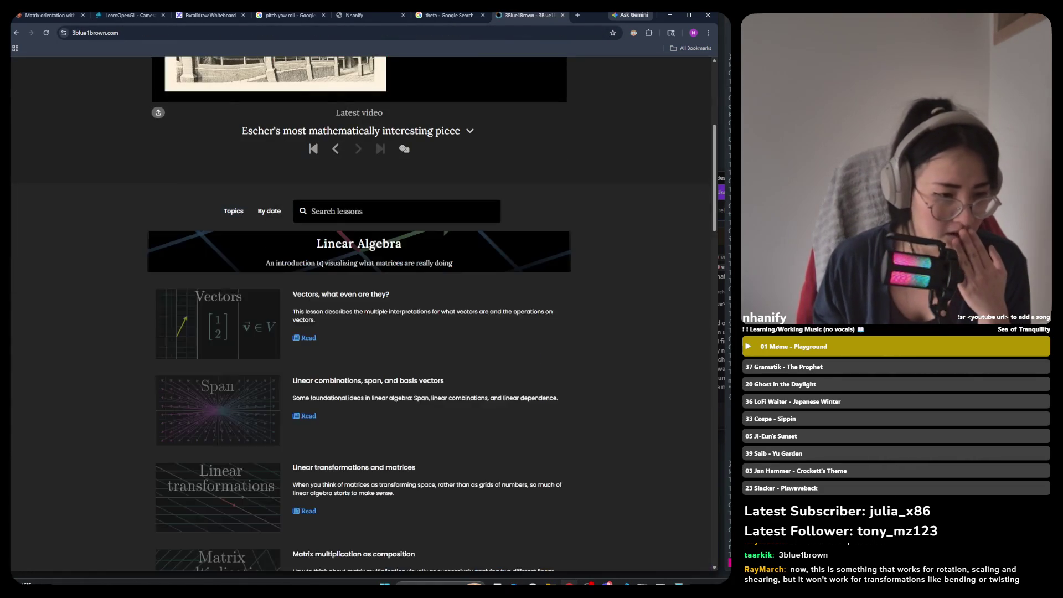
scroll(312, 315, down, 9)
scroll(312, 316, up, 4)
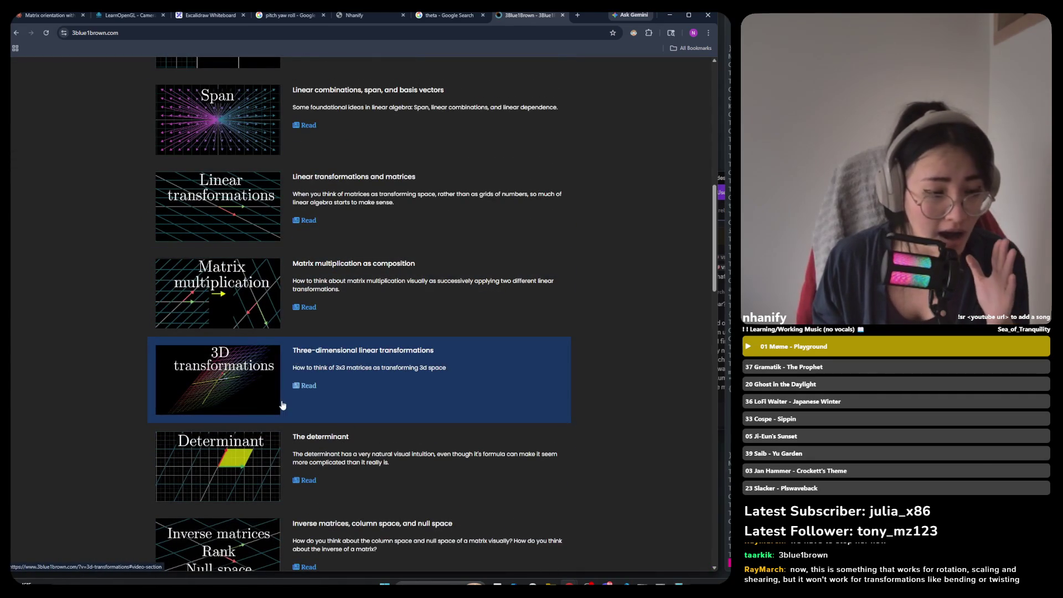
click(318, 350)
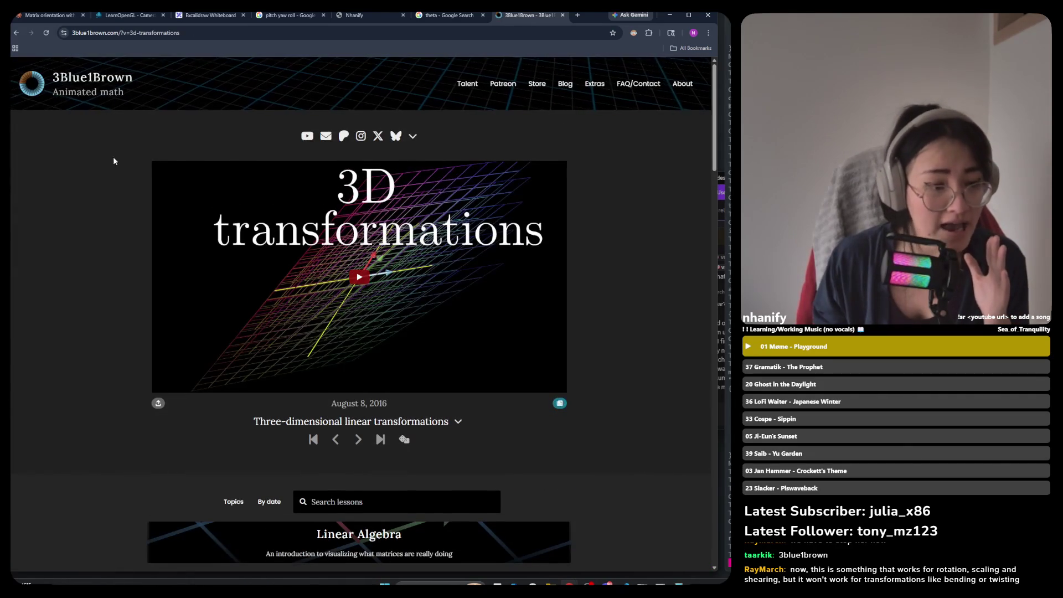
click(16, 33)
Open the text version of the 'Linear transformations and matrices' lesson.
scroll(165, 202, down, 10)
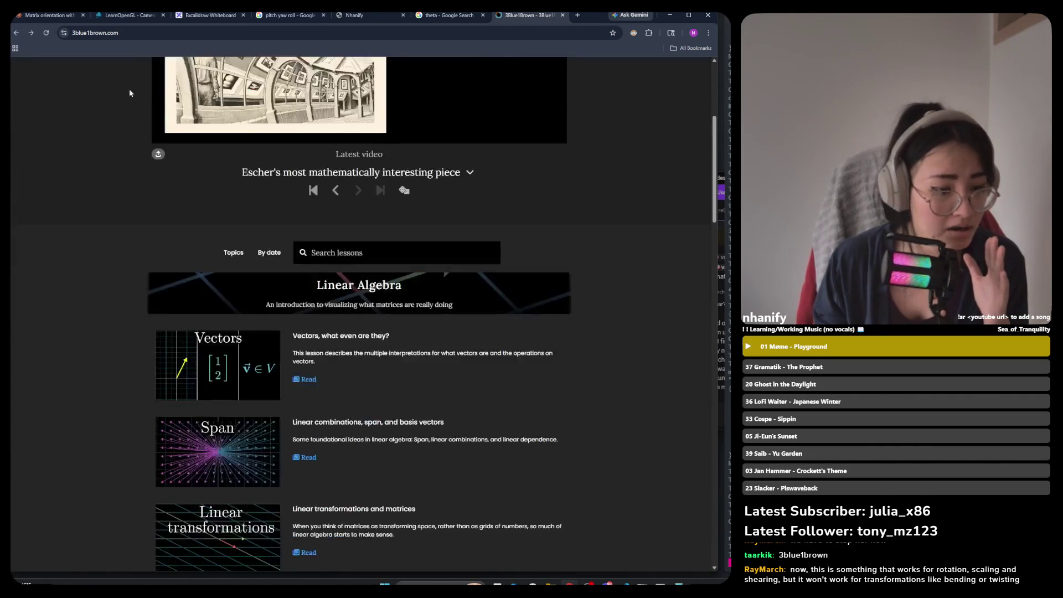
scroll(194, 277, down, 2)
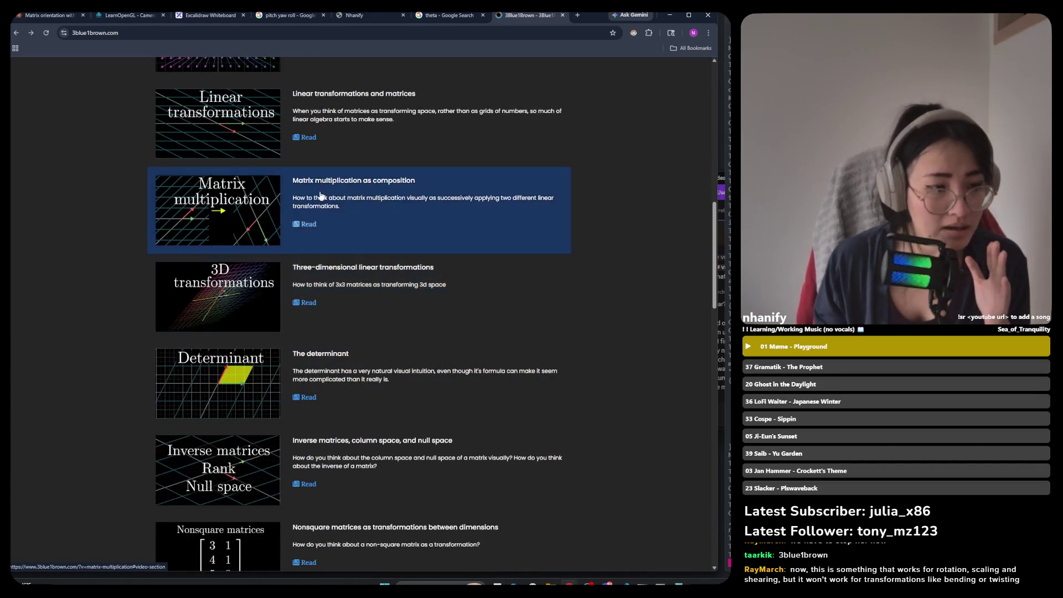
scroll(238, 336, up, 2)
scroll(238, 336, up, 3)
click(338, 274)
scroll(386, 330, down, 5)
scroll(384, 328, up, 3)
scroll(383, 327, down, 11)
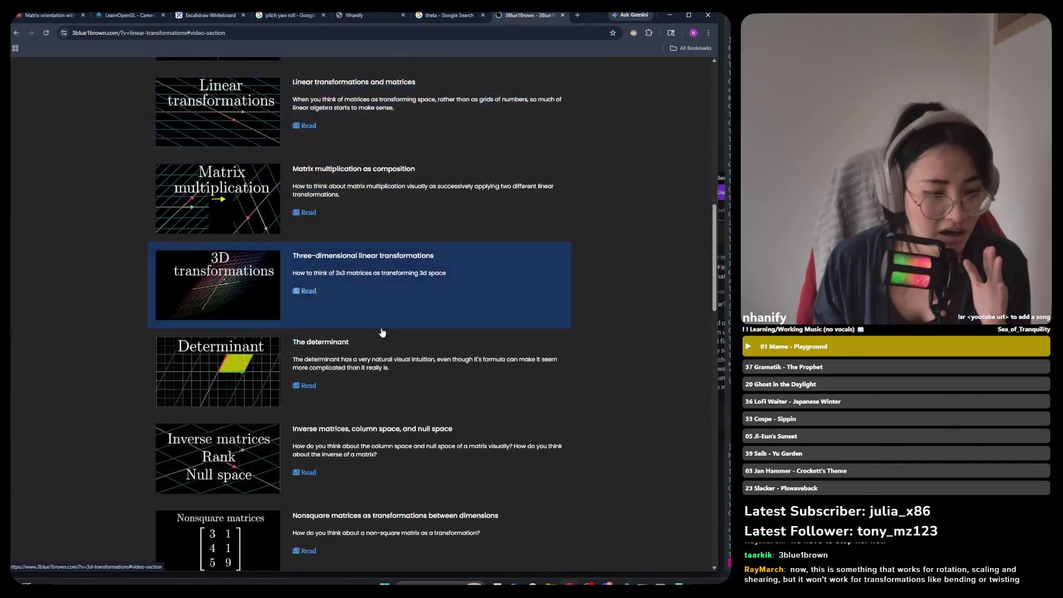
scroll(340, 244, up, 10)
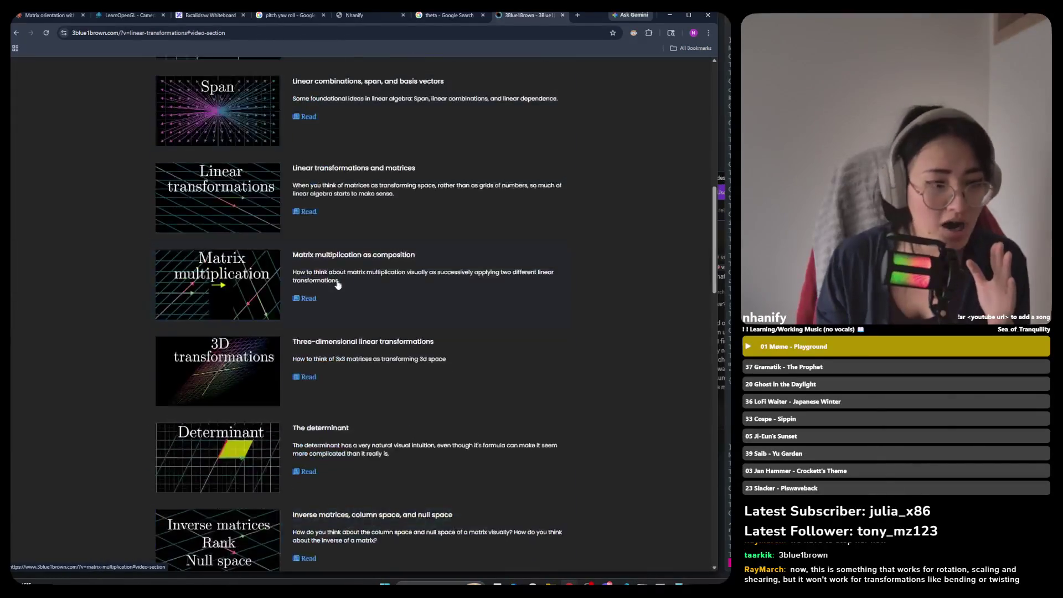
click(560, 184)
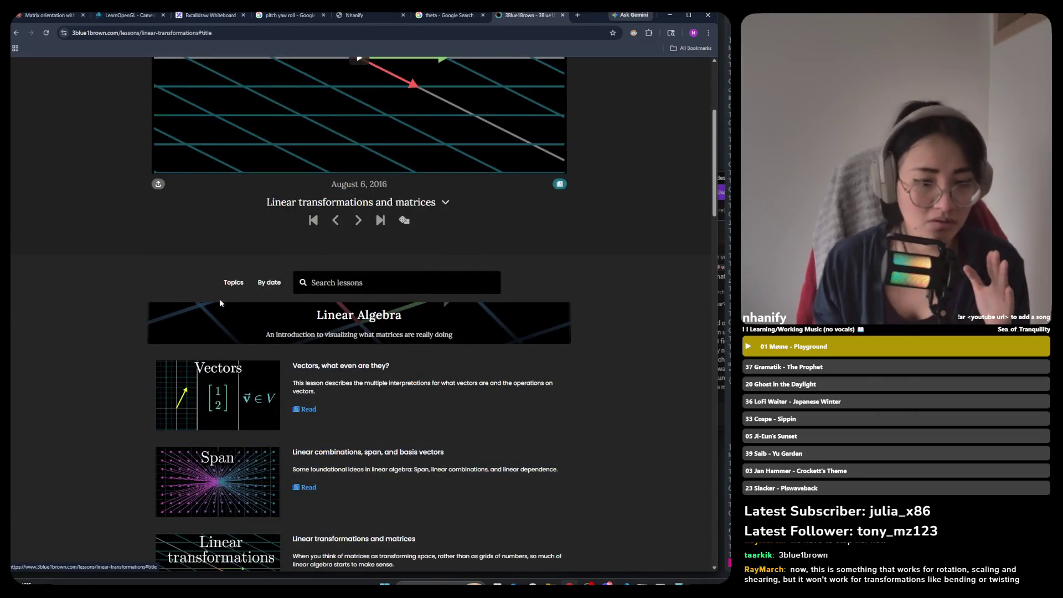
Scroll through the lesson's 'what makes a transformation linear' examples.
scroll(277, 318, down, 11)
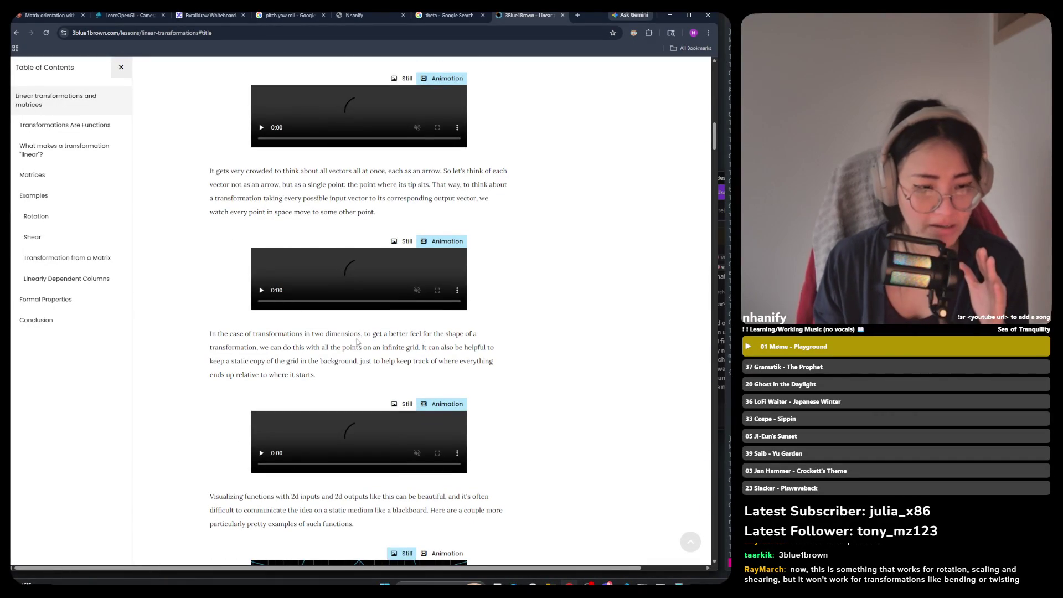
scroll(343, 354, down, 10)
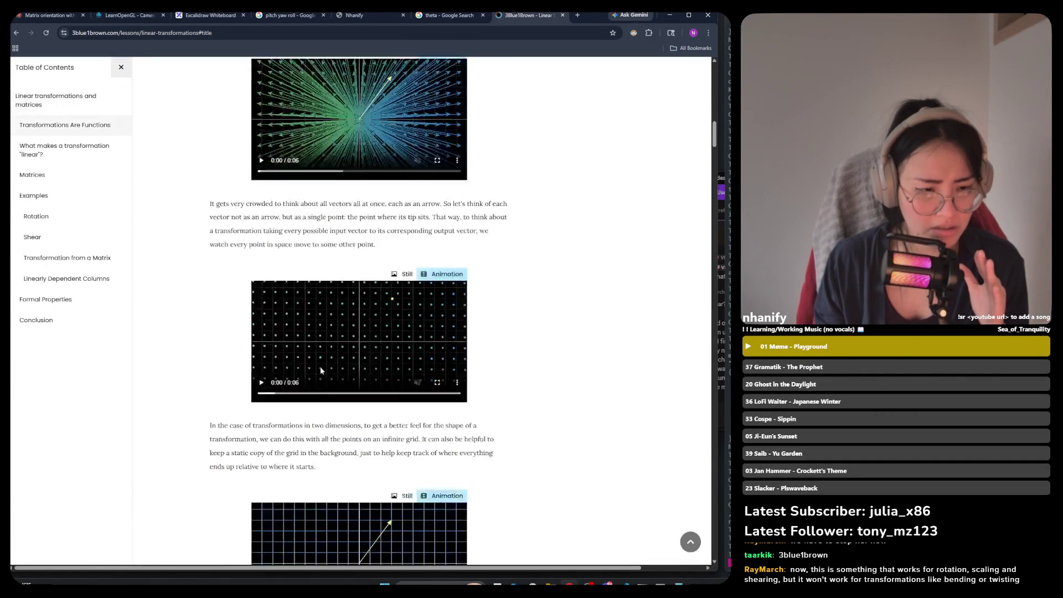
scroll(323, 361, down, 7)
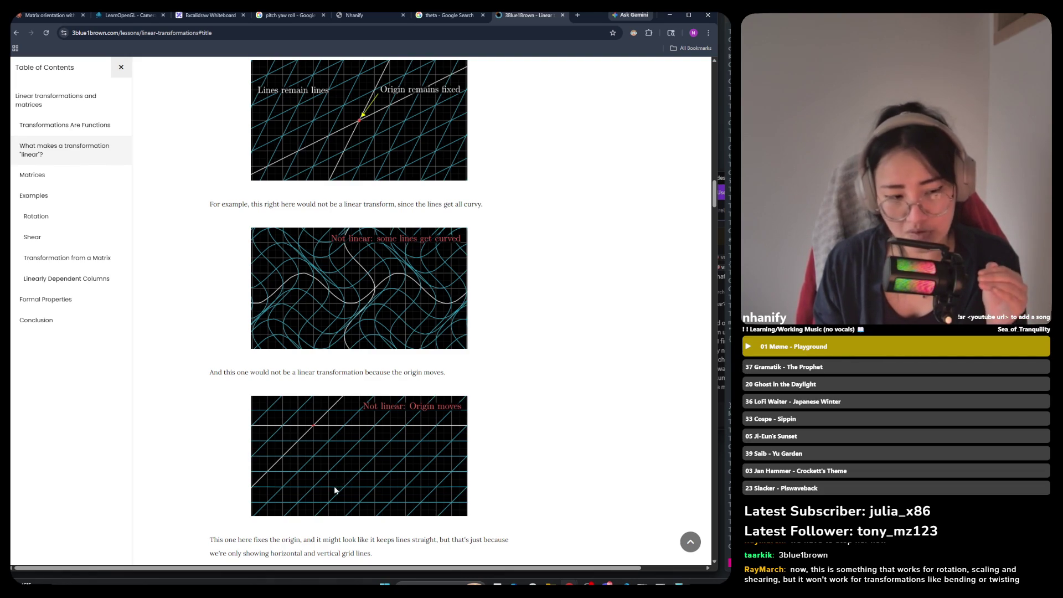
scroll(334, 491, down, 7)
scroll(336, 487, down, 2)
scroll(336, 487, down, 5)
scroll(337, 485, down, 3)
scroll(337, 488, down, 5)
Settle on the diagonal-curve animation, then return to the Excalidraw whiteboard.
scroll(339, 490, up, 14)
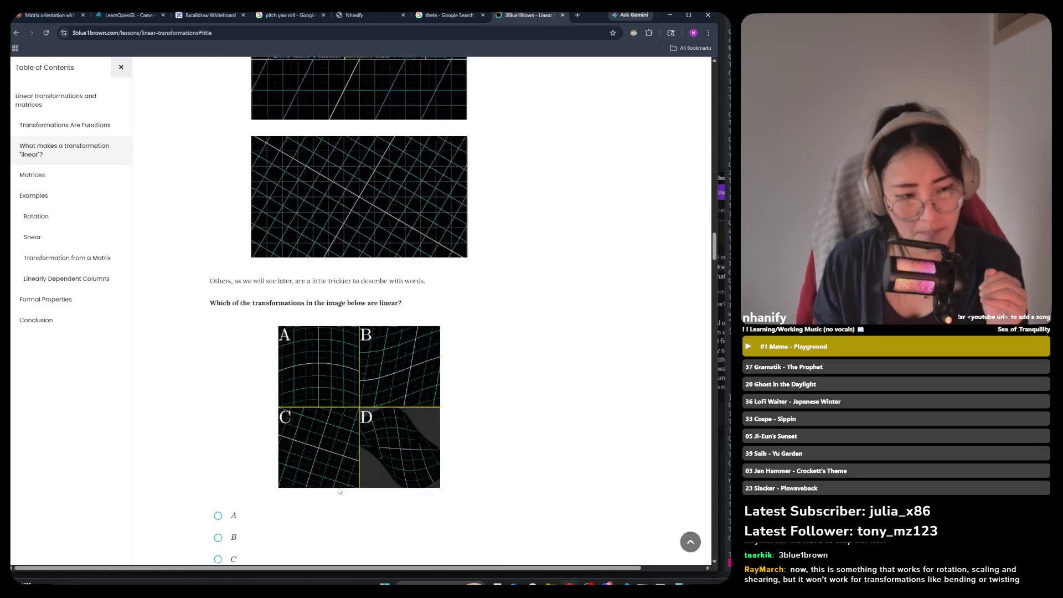
scroll(340, 492, up, 5)
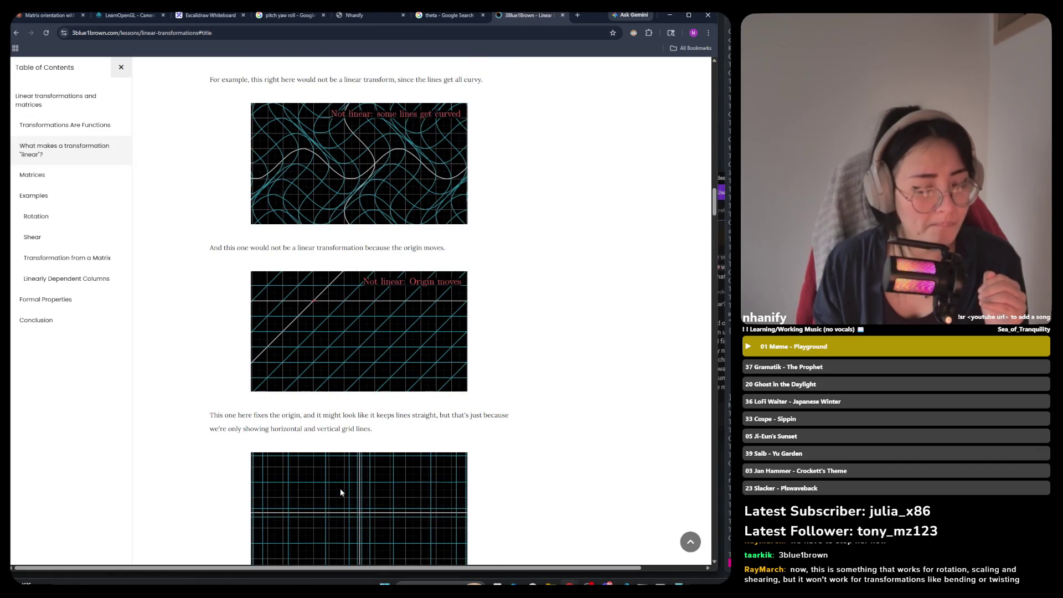
scroll(340, 489, up, 2)
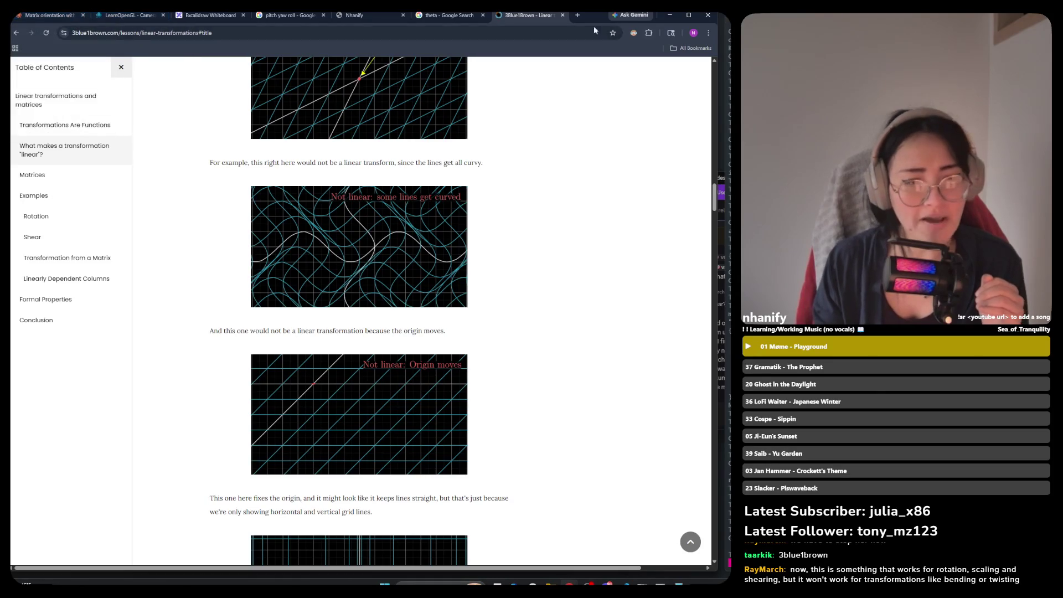
scroll(453, 418, down, 6)
scroll(453, 422, down, 1)
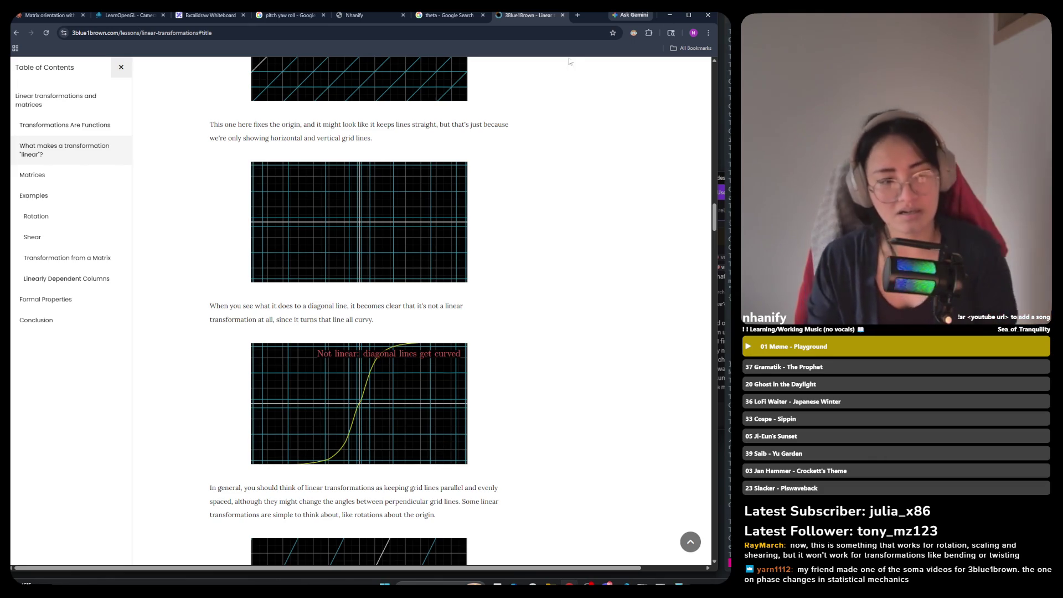
click(211, 14)
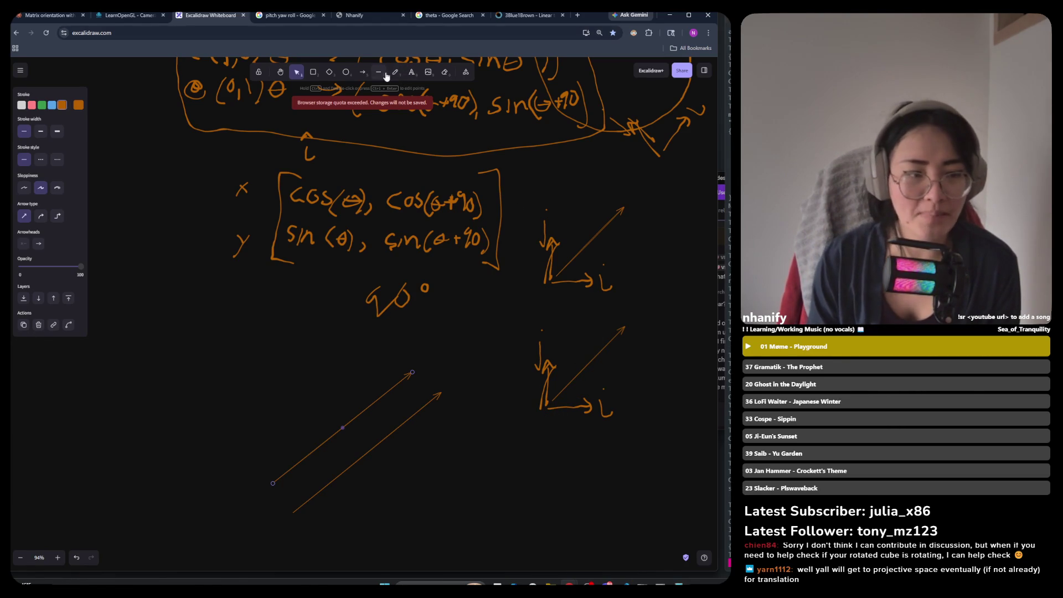
Draw a blue arrow from the lower axes origin pointing down-left.
click(363, 72)
mouse_move(543, 410)
mouse_down()
mouse_move(500, 441)
mouse_move(522, 444)
mouse_move(509, 434)
mouse_up()
click(52, 105)
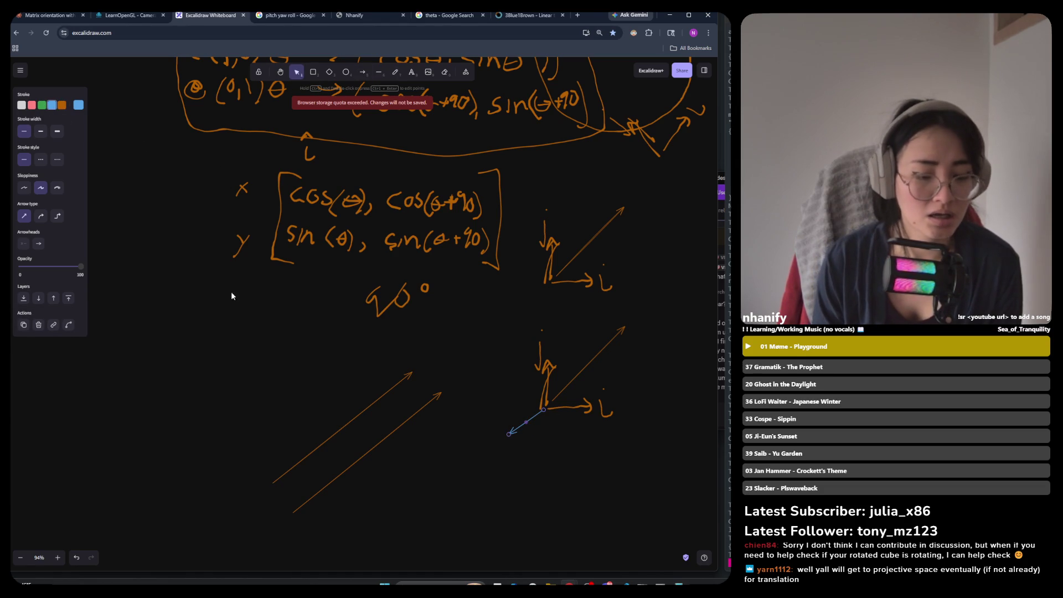
click(546, 458)
click(526, 424)
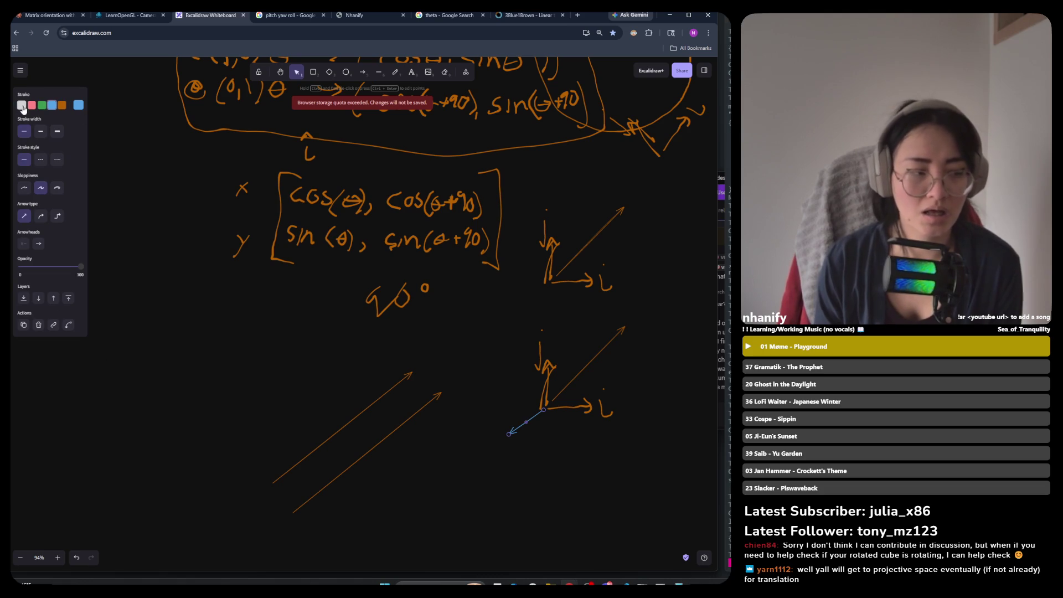
Start a short line beside the blue arrow, then cut the unfinished line away.
click(379, 72)
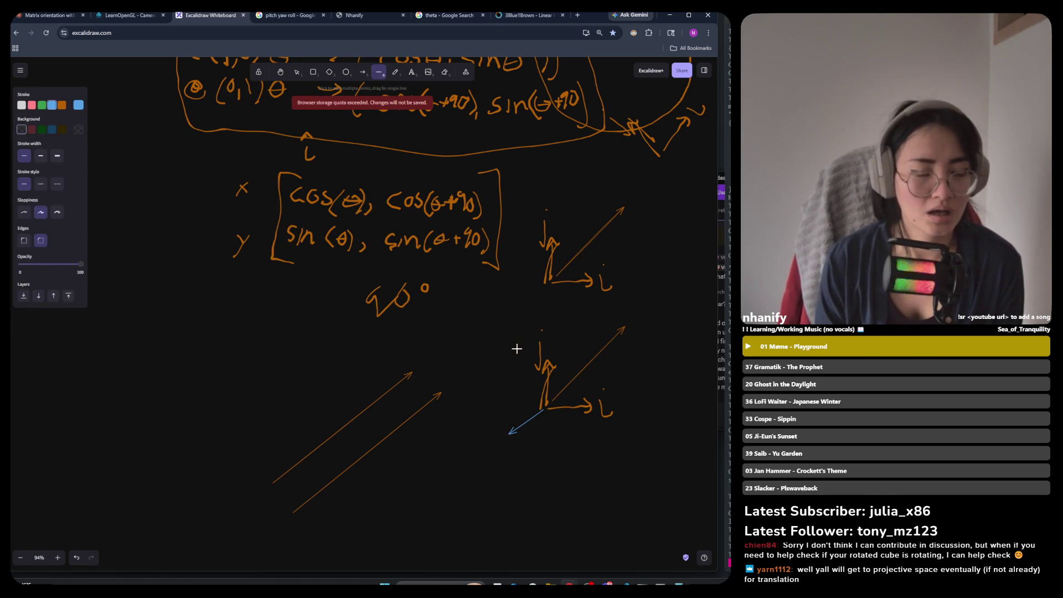
click(529, 430)
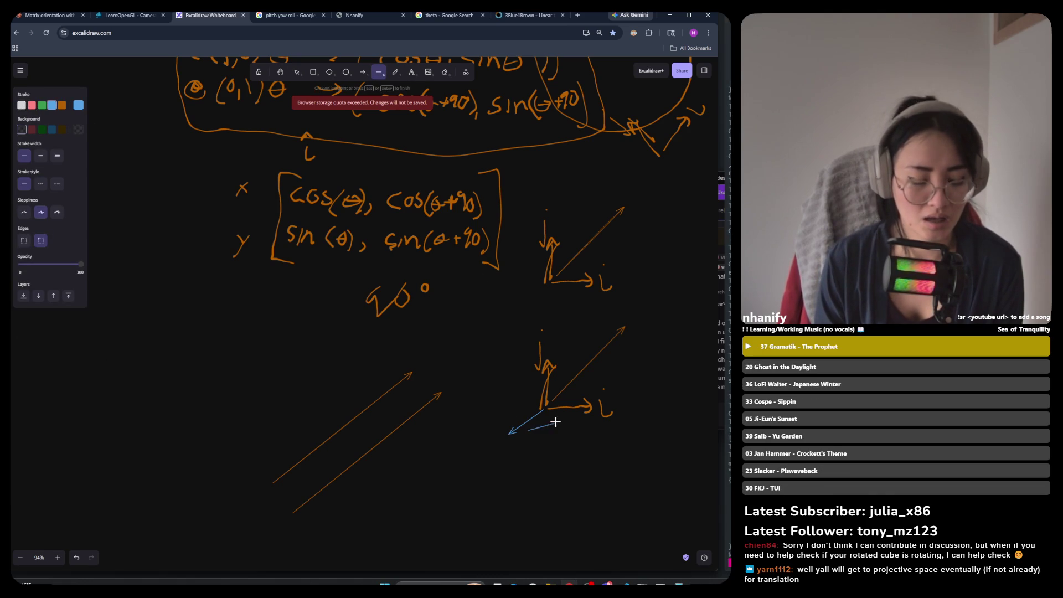
right_click(544, 431)
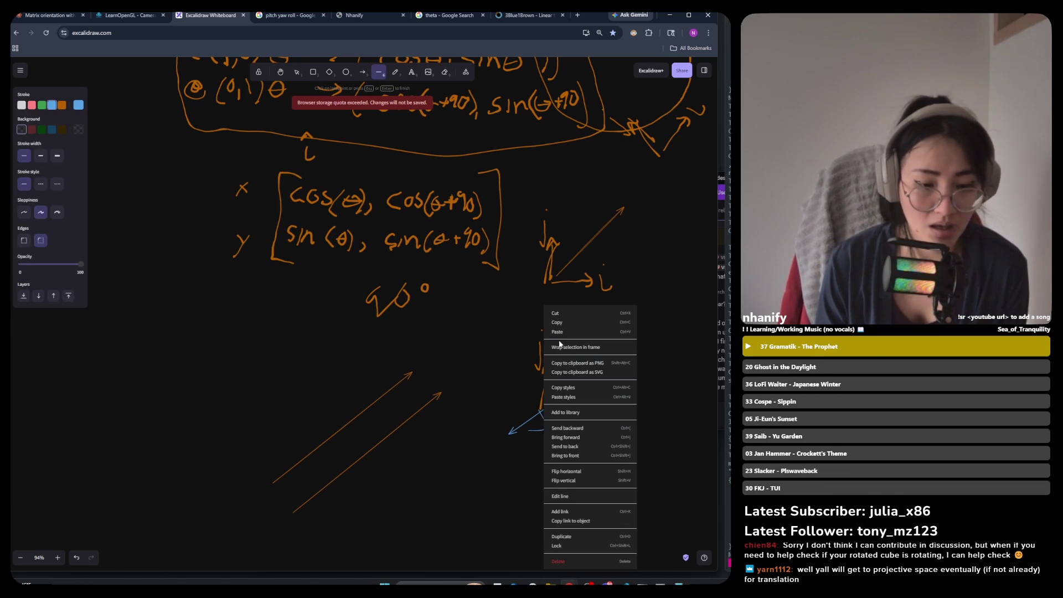
click(564, 314)
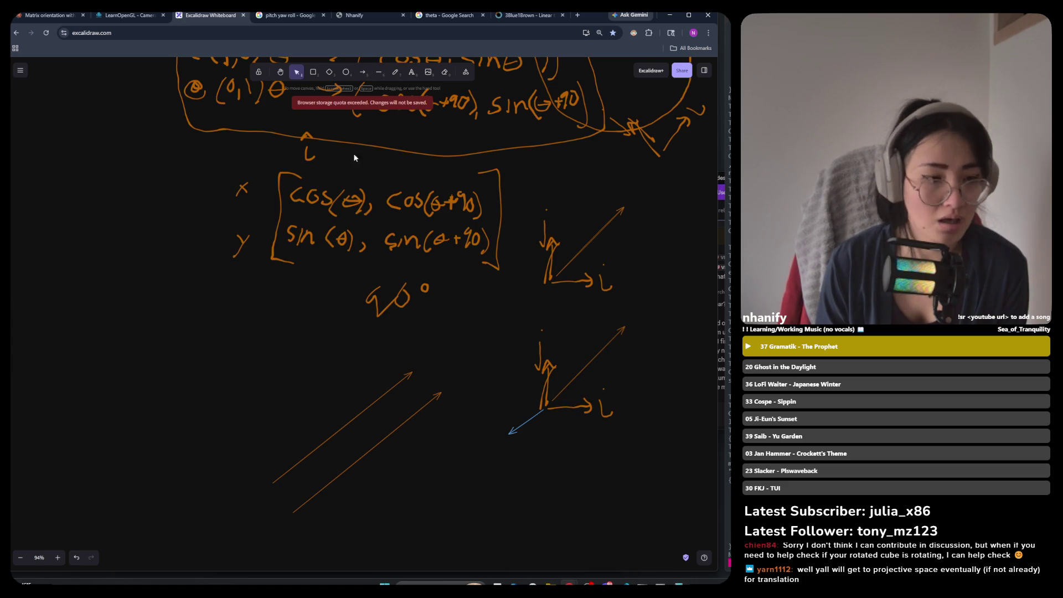
click(394, 74)
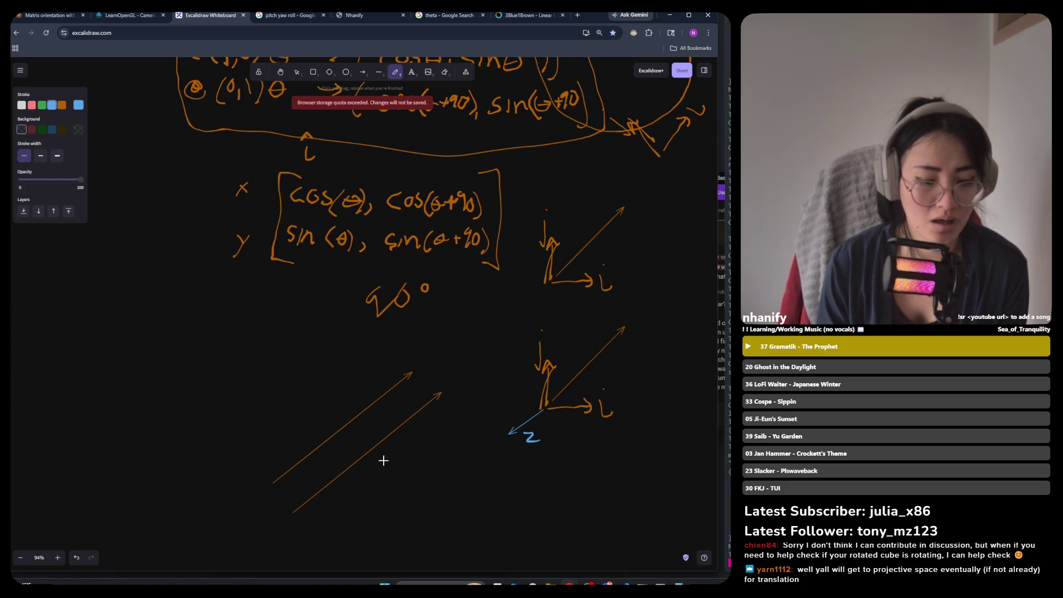
Delete both long orange diagonal arrows and draw a short horizontal line just left of the origin.
click(295, 73)
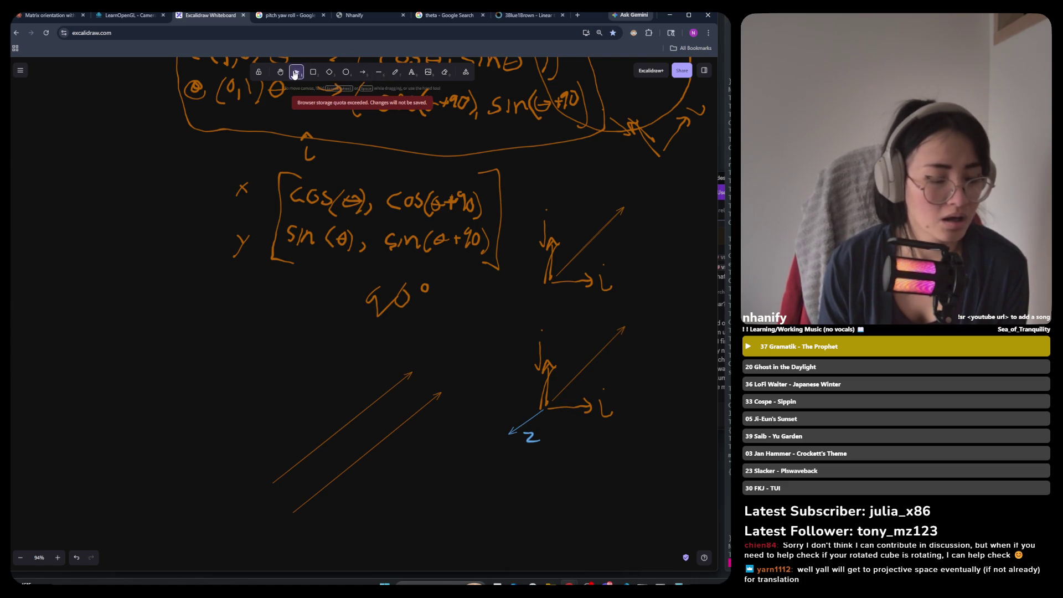
mouse_move(463, 354)
mouse_down()
mouse_move(235, 531)
mouse_move(234, 520)
mouse_up()
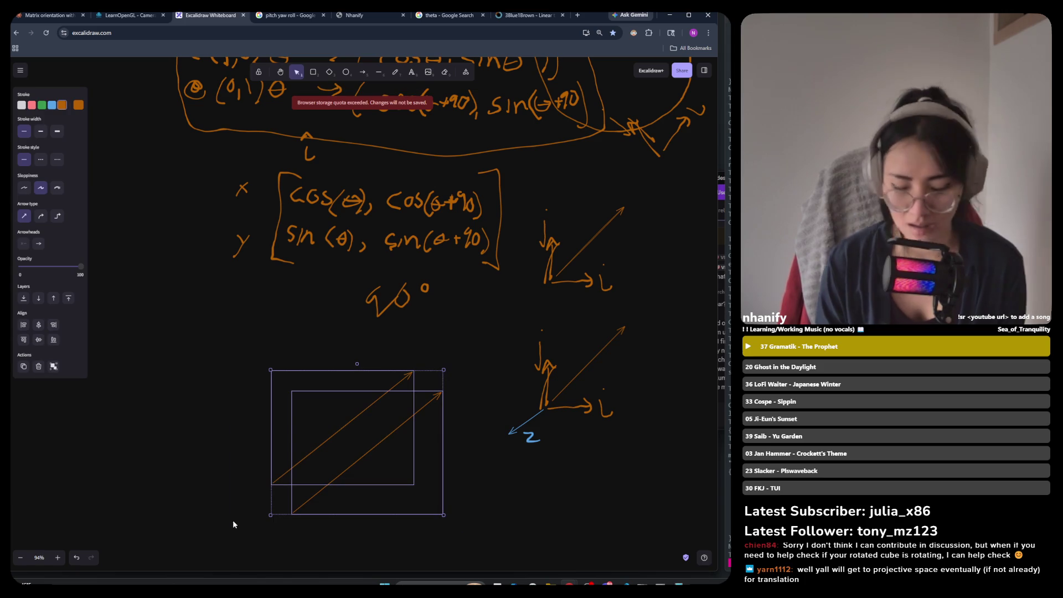
key(Delete)
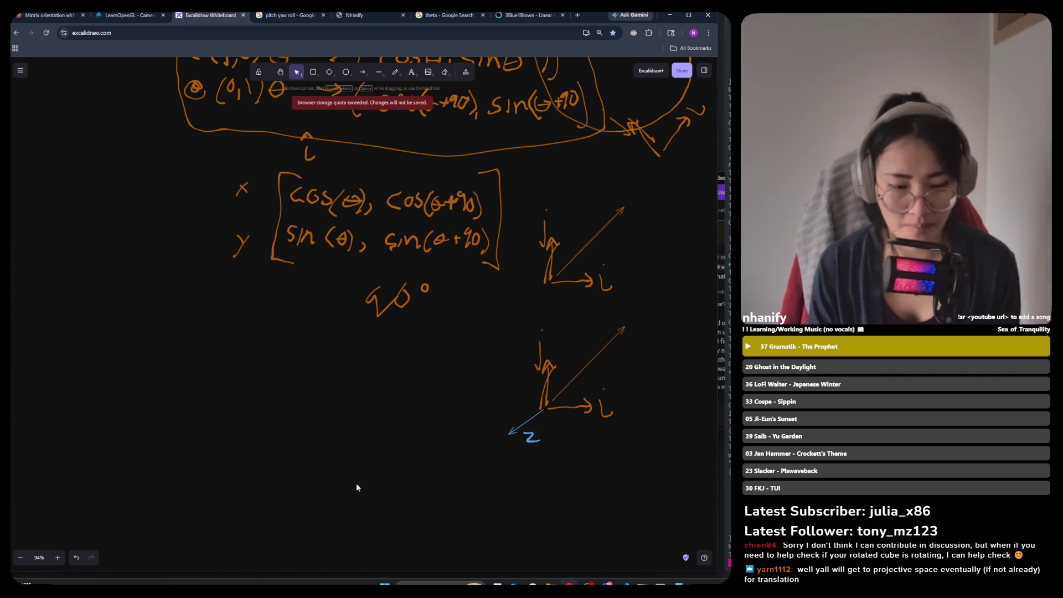
click(380, 76)
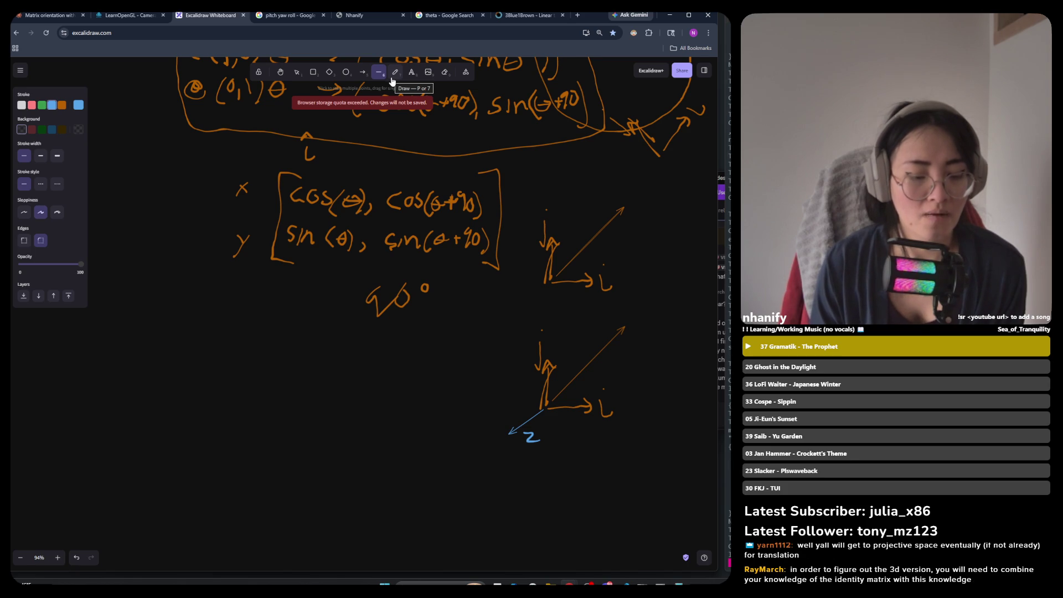
drag(517, 407, 501, 406)
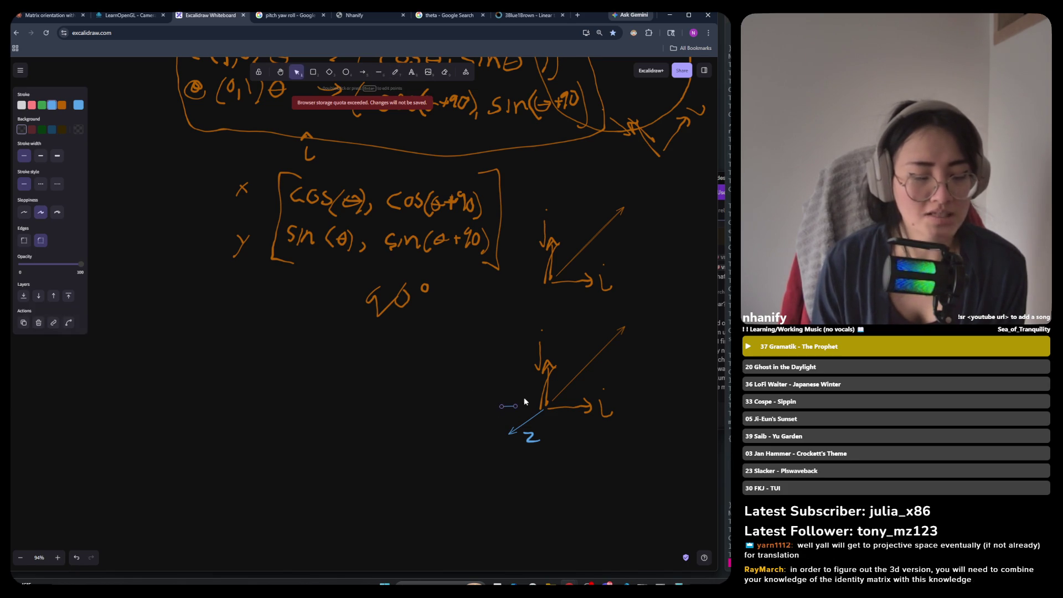